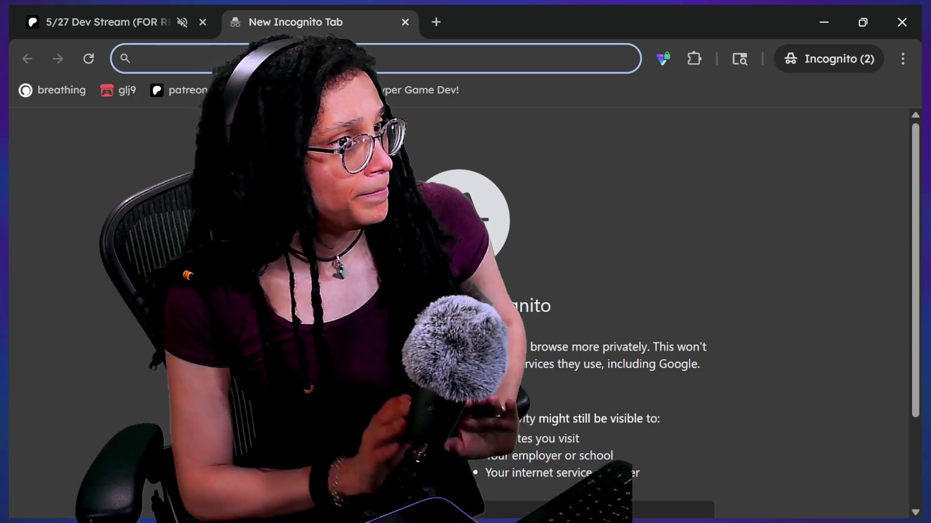
- Search Startpage for 'b3313 game', fixing the 'b331b' typo, and open a YouTube result
text(b331b)
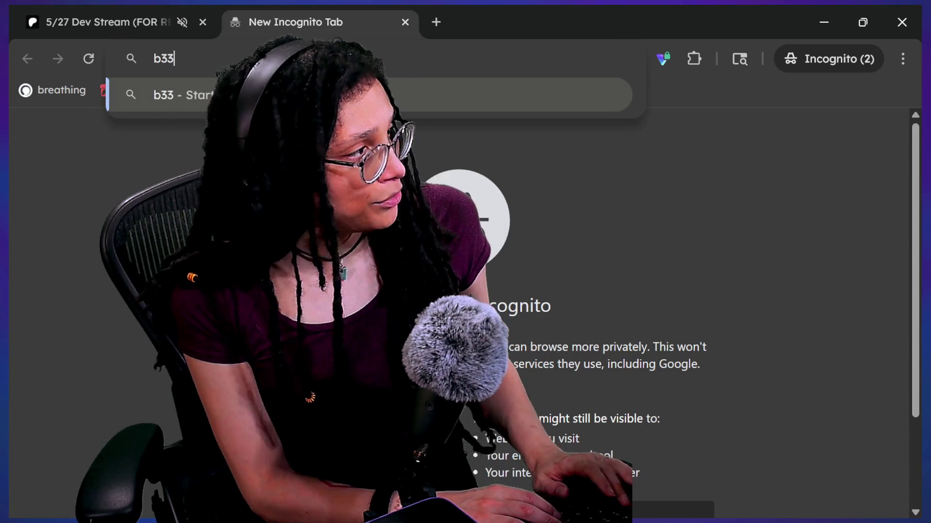
key(Return)
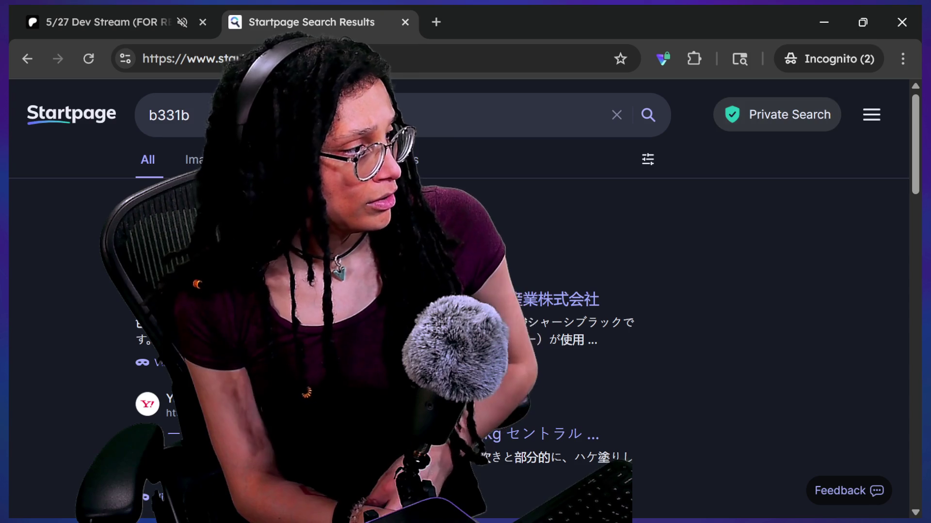
click(190, 115)
key(BackSpace)
text(3 game)
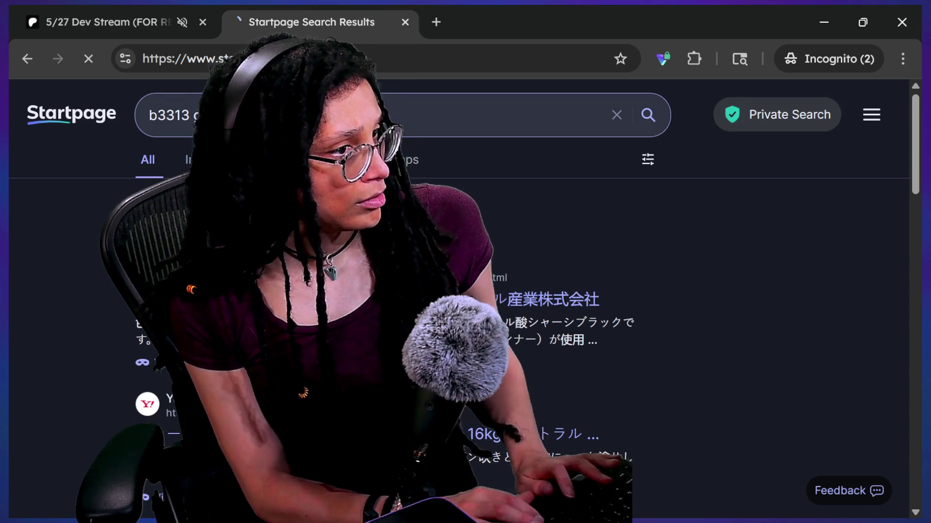
key(Return)
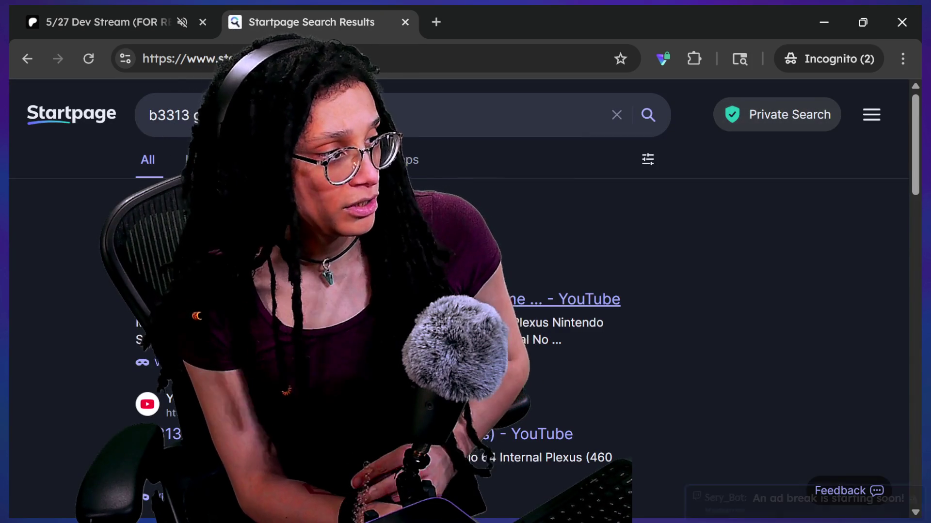
click(589, 300)
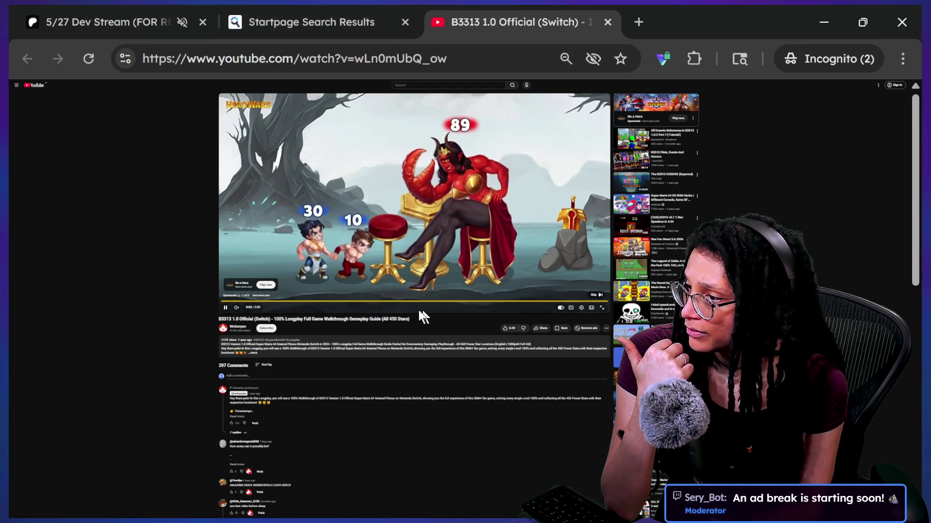
- Skip the ad, zoom the page in, and play the B3313 longplay full screen
click(596, 293)
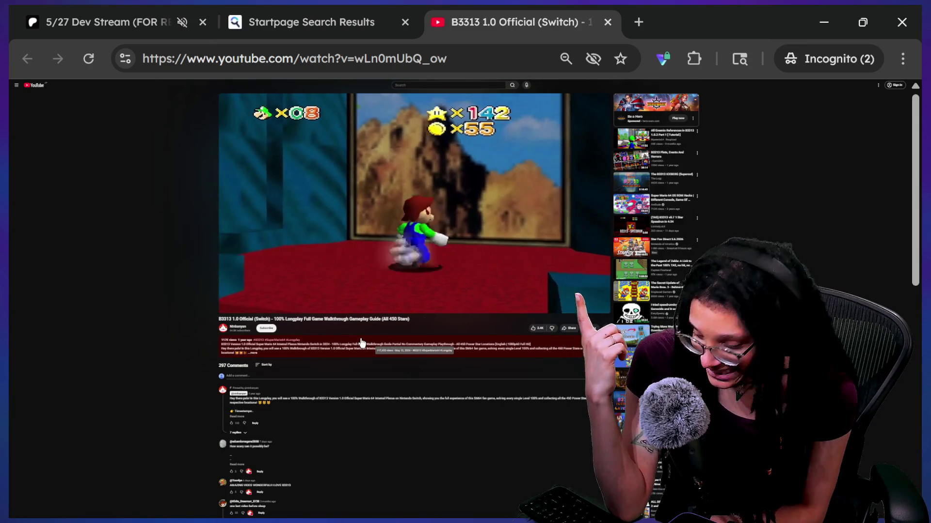
key(ctrl+plus)
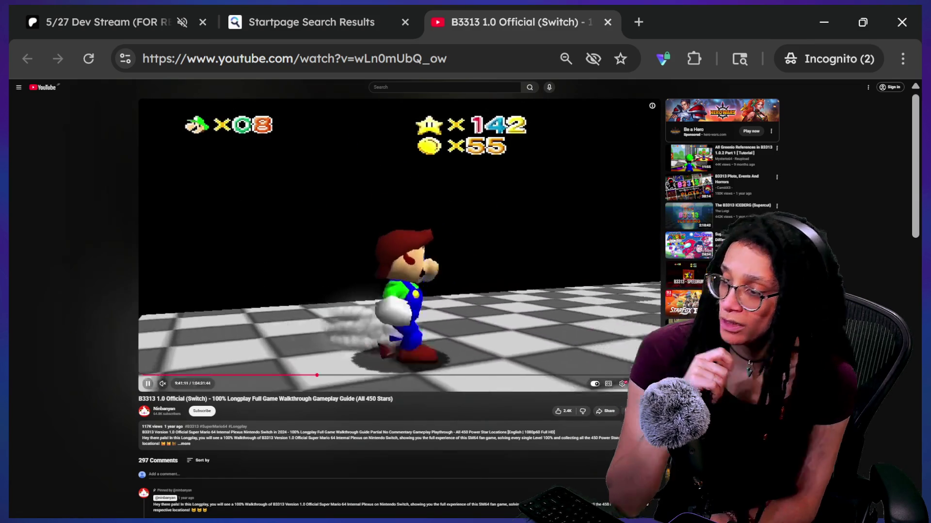
key(f)
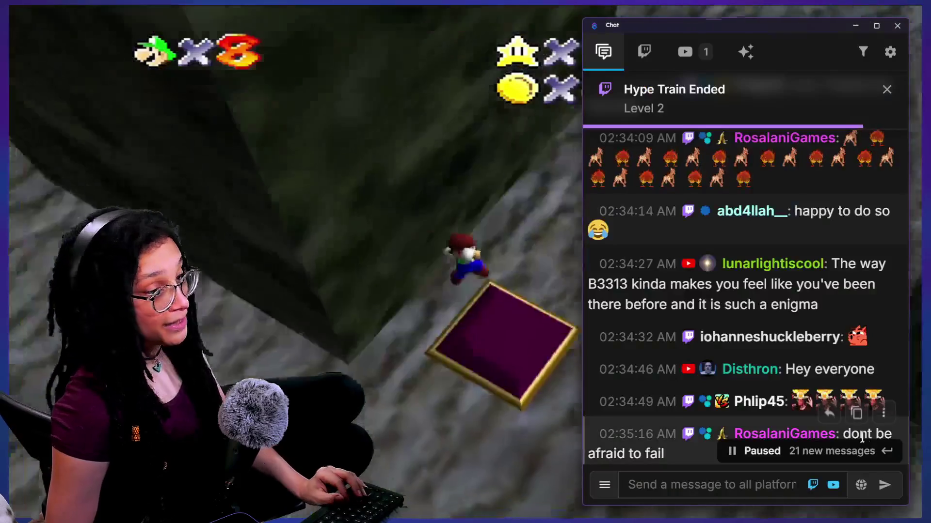
- Send 'xochi soda (aguamiel)' in the stream chat after correcting the typo
text(xo)
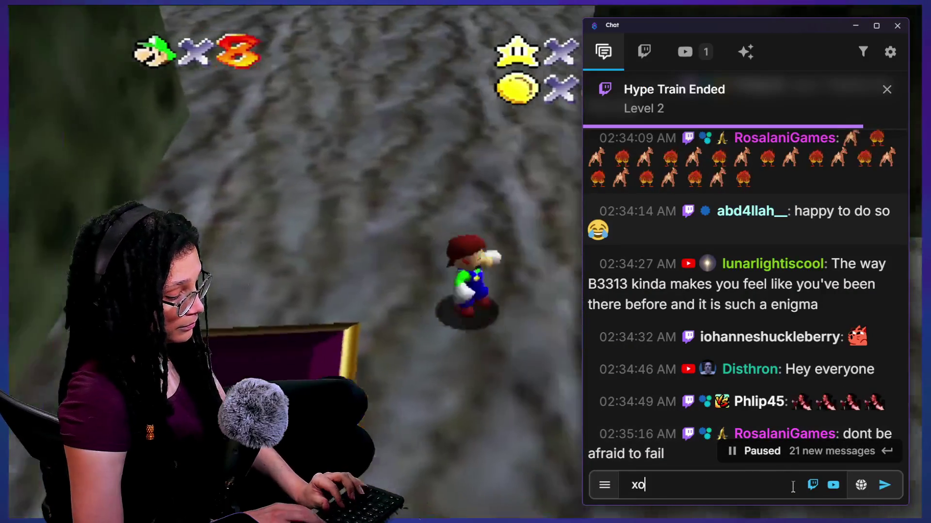
text(chi sda)
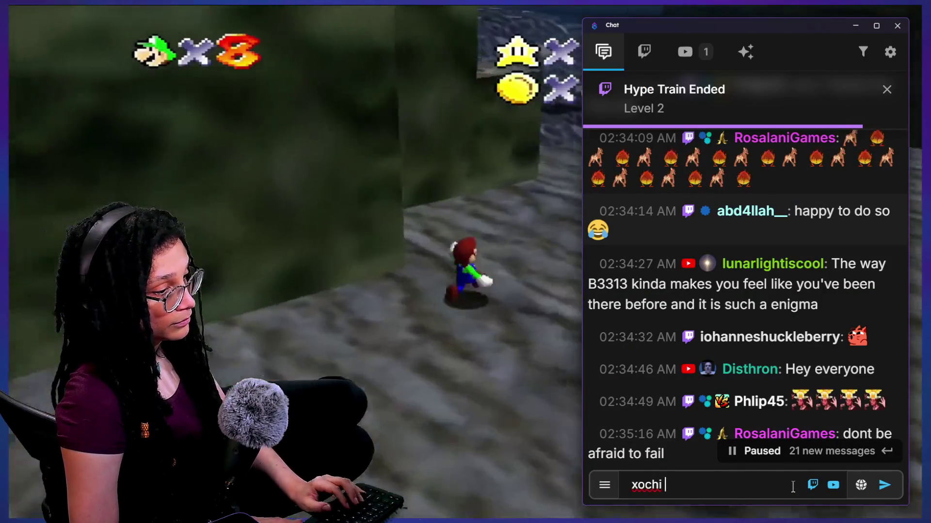
key(BackSpace)
key(BackSpace)
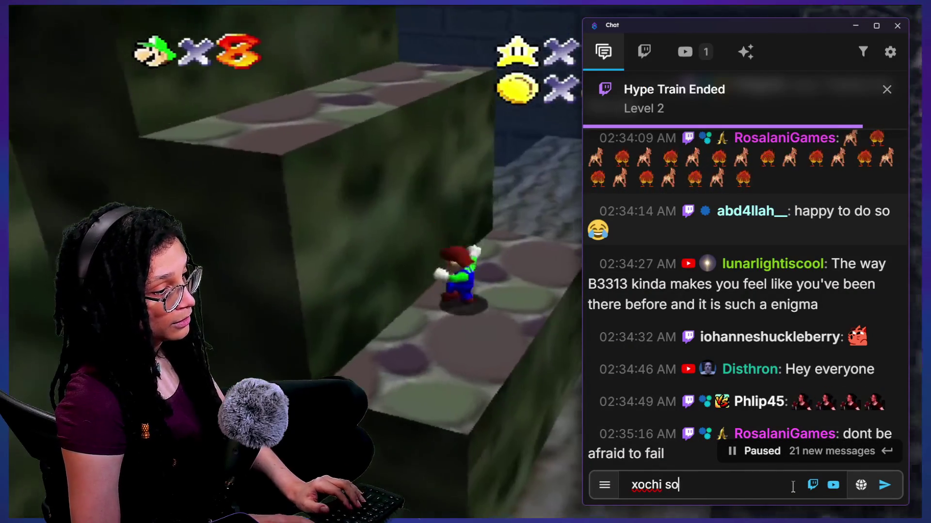
text(da (aguami)
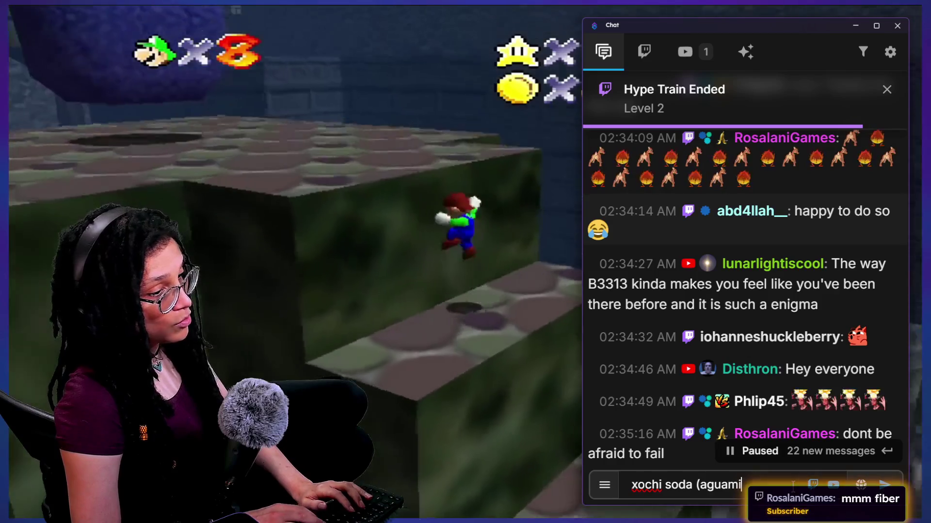
text(el))
key(Return)
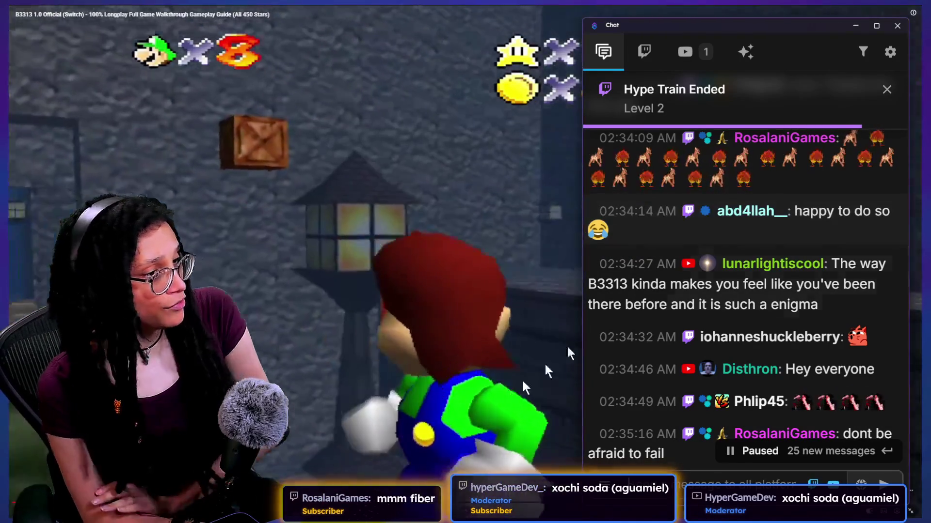
- Scroll back through the paused chat history, then down to the newest messages at 02:56:19 AM
scroll(642, 318, up, 3)
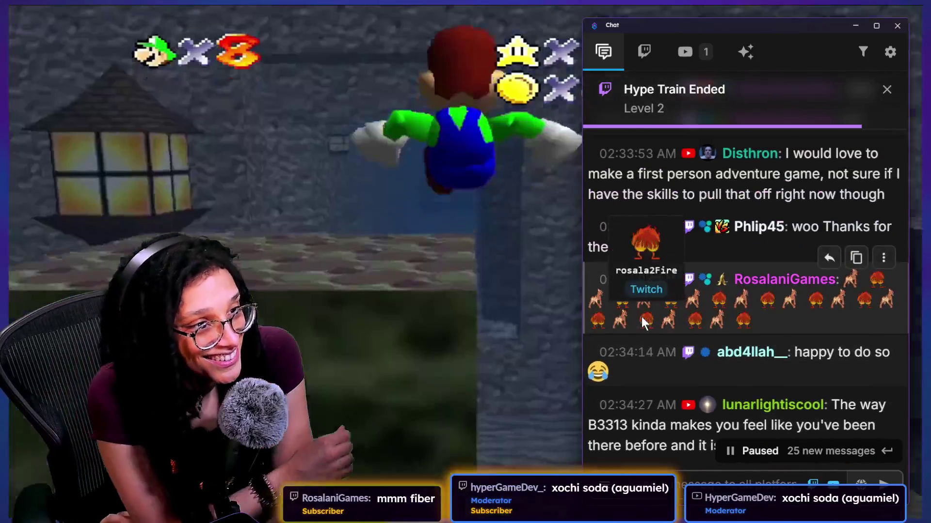
scroll(712, 286, up, 3)
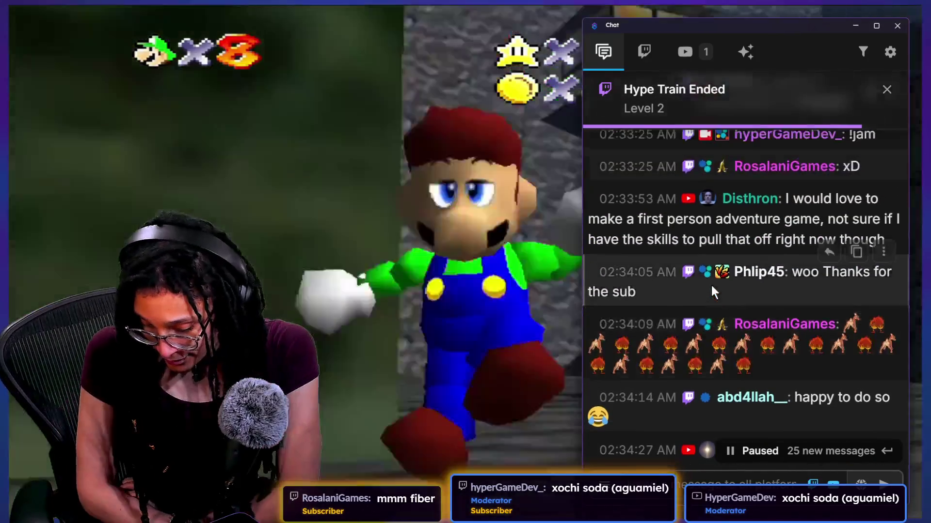
scroll(711, 286, up, 4)
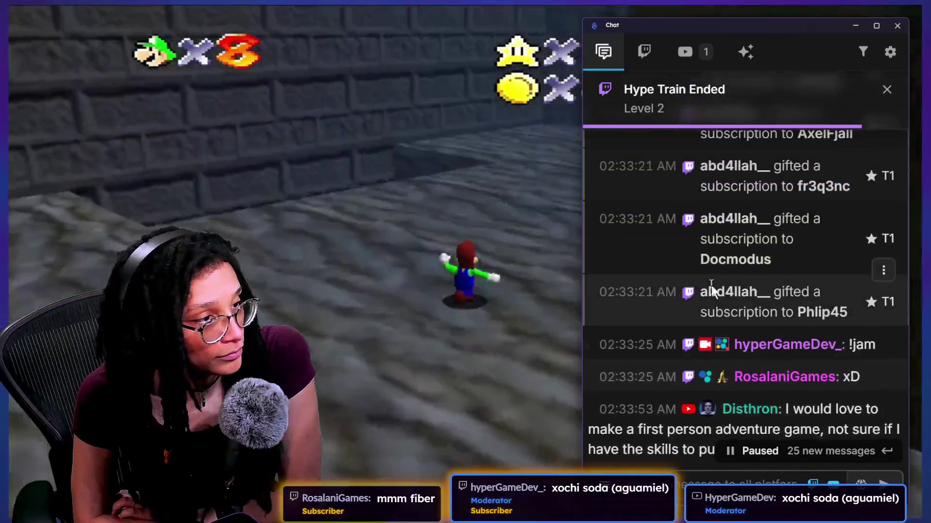
scroll(711, 286, down, 5)
scroll(712, 285, down, 2)
scroll(711, 286, down, 2)
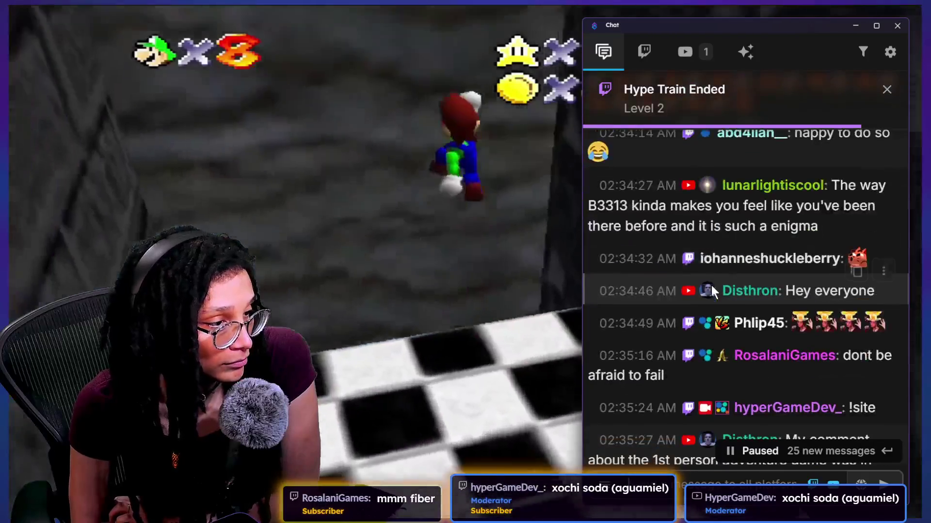
scroll(711, 286, down, 1)
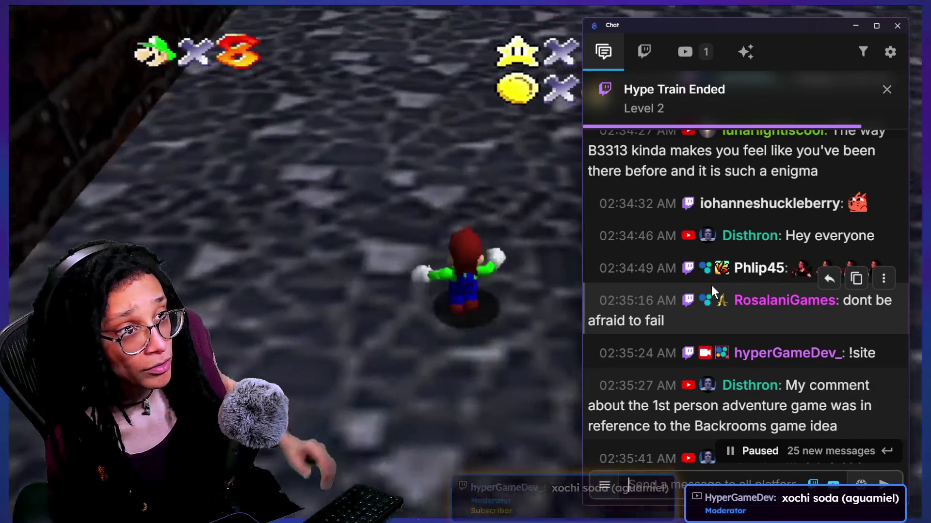
scroll(731, 240, down, 2)
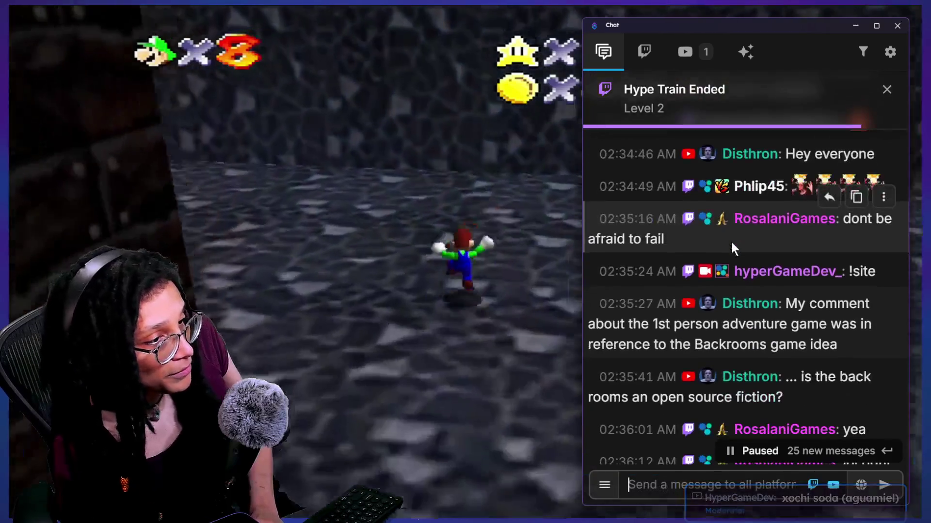
scroll(738, 266, down, 1)
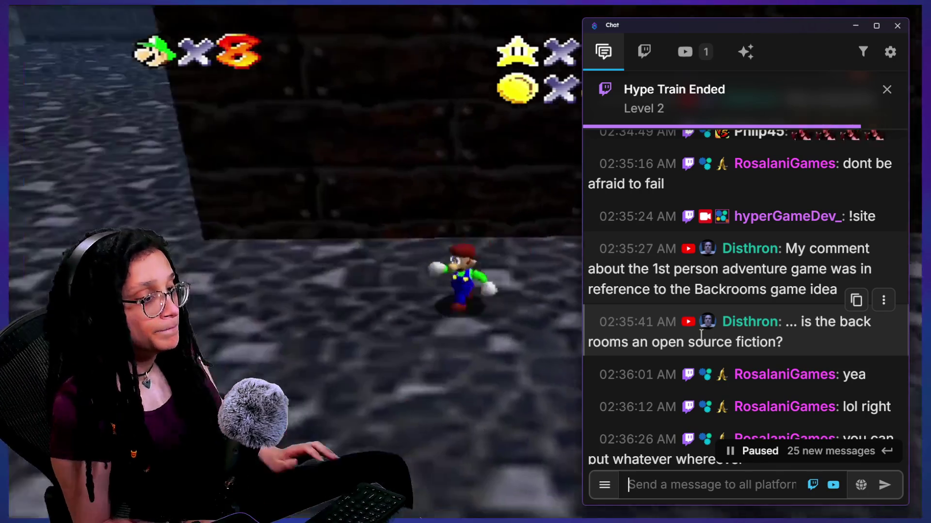
scroll(708, 333, down, 3)
scroll(709, 330, down, 8)
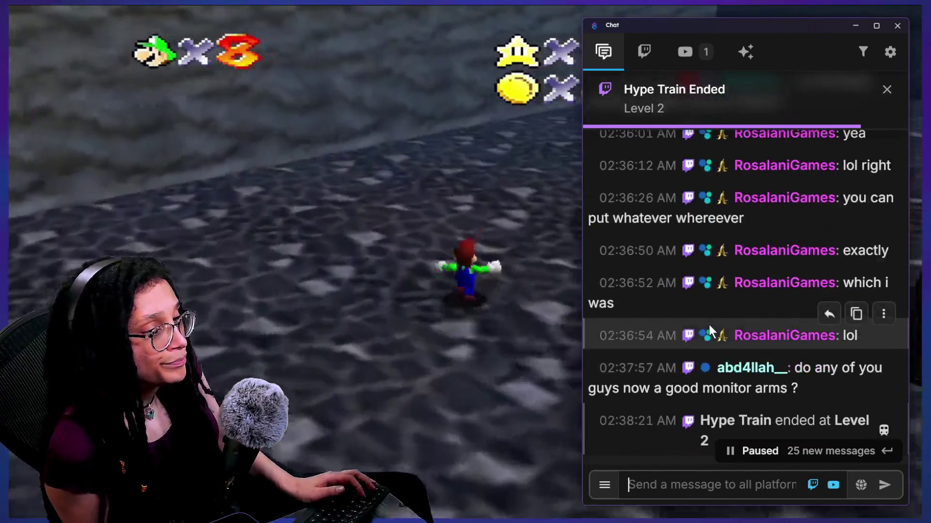
scroll(738, 343, down, 2)
scroll(739, 346, up, 3)
scroll(740, 346, down, 18)
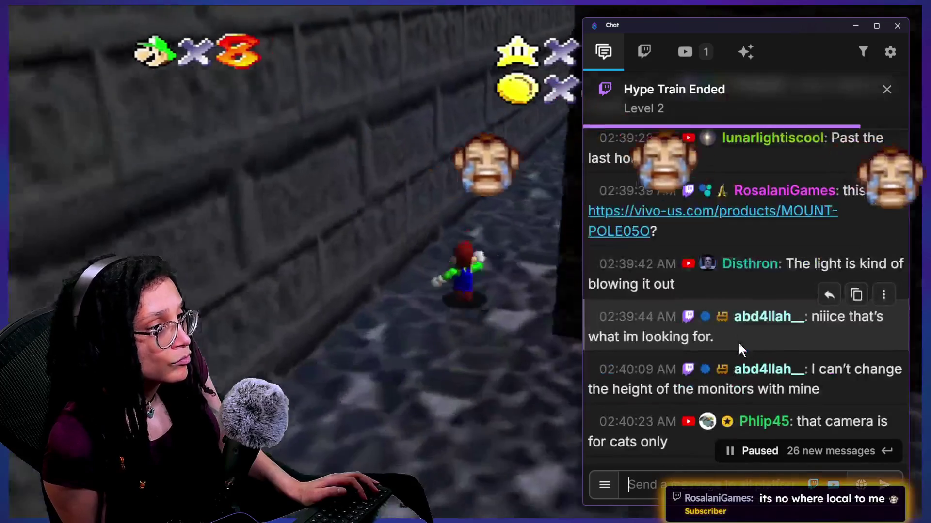
scroll(740, 347, up, 5)
scroll(739, 347, up, 4)
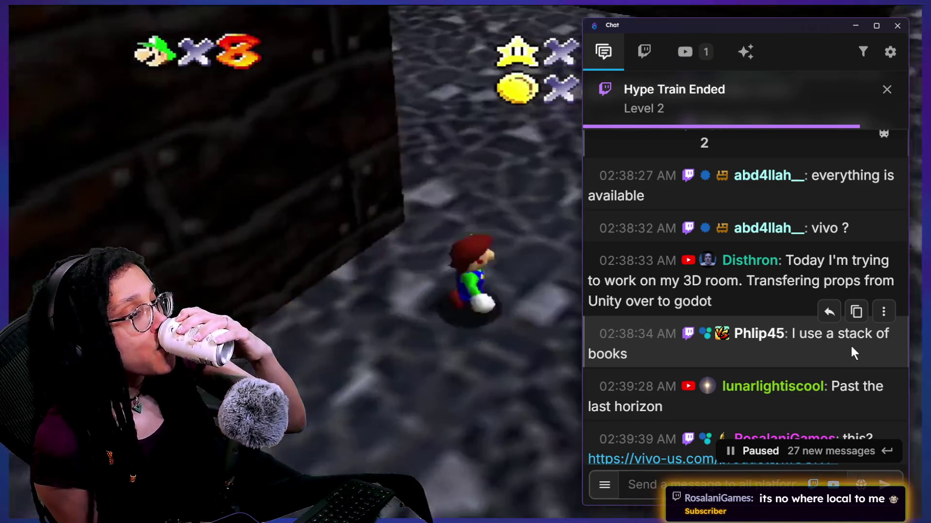
scroll(723, 296, up, 3)
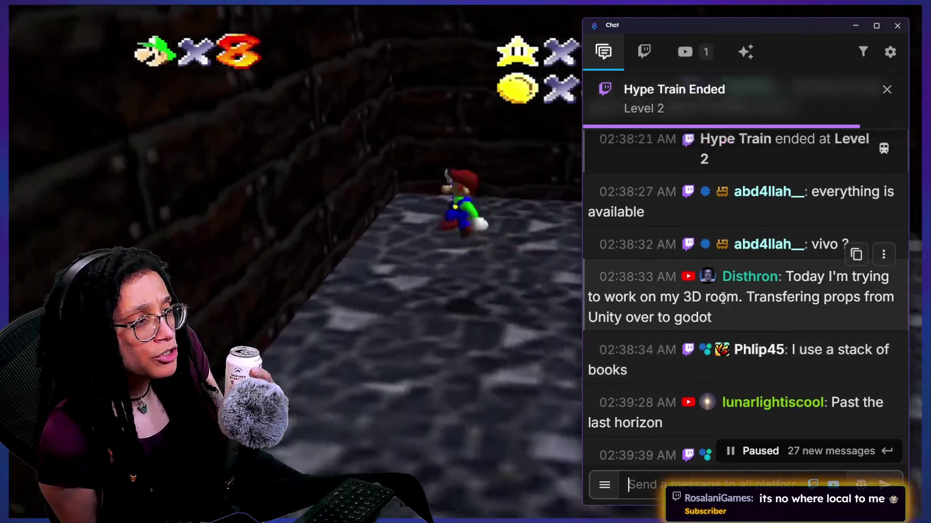
scroll(723, 298, down, 4)
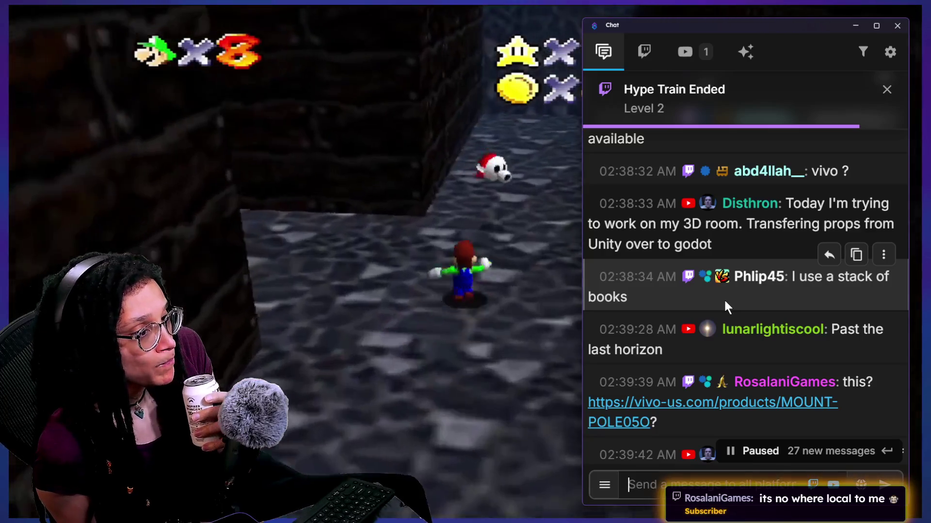
scroll(723, 299, down, 2)
scroll(726, 304, down, 1)
scroll(724, 304, down, 2)
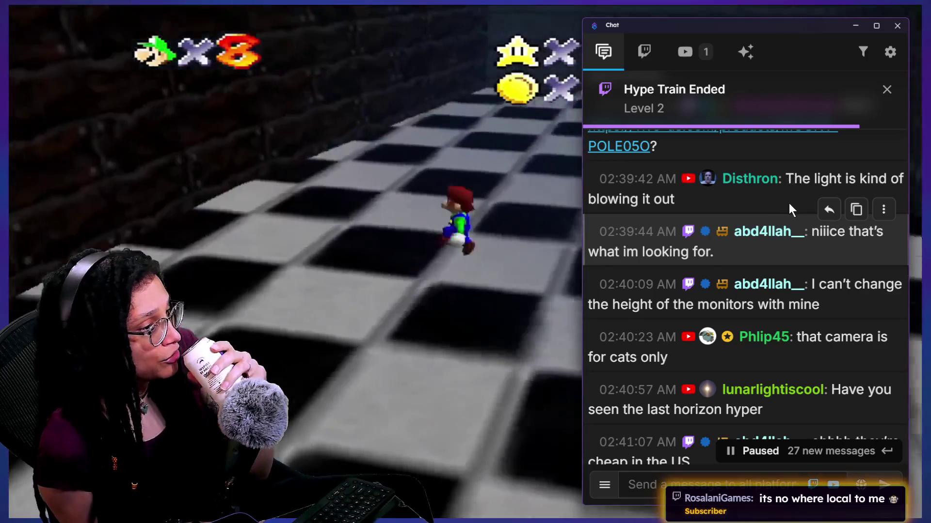
scroll(791, 206, down, 3)
scroll(789, 205, down, 4)
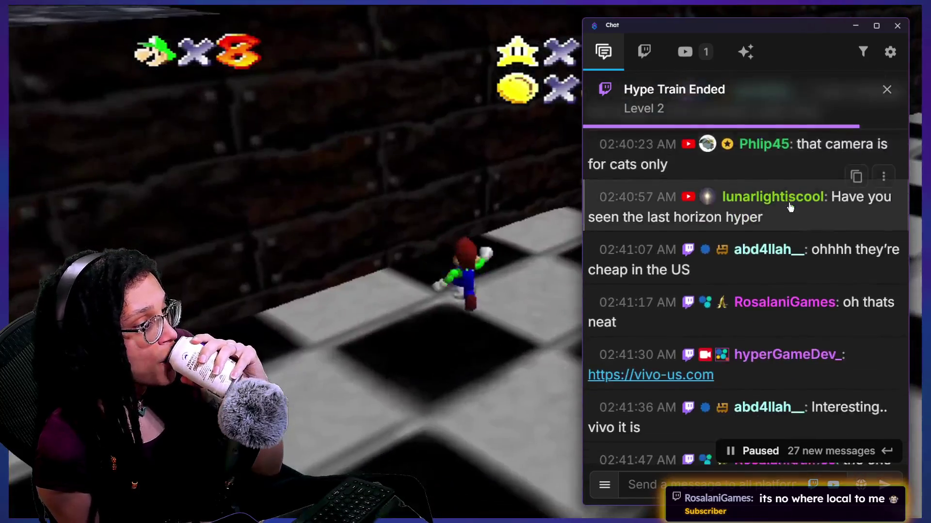
scroll(790, 204, down, 3)
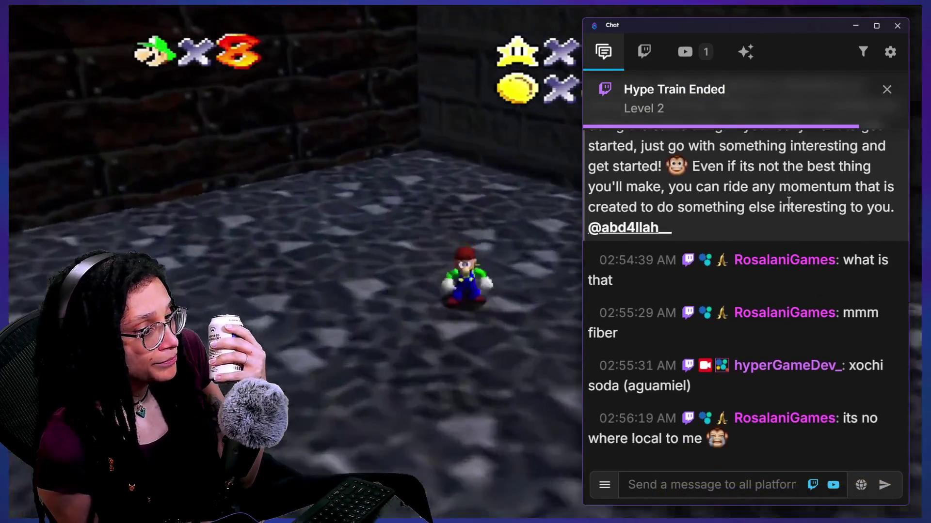
- Scroll up through earlier chat, highlighting the circuit board and early 2010's book messages
scroll(789, 203, up, 2)
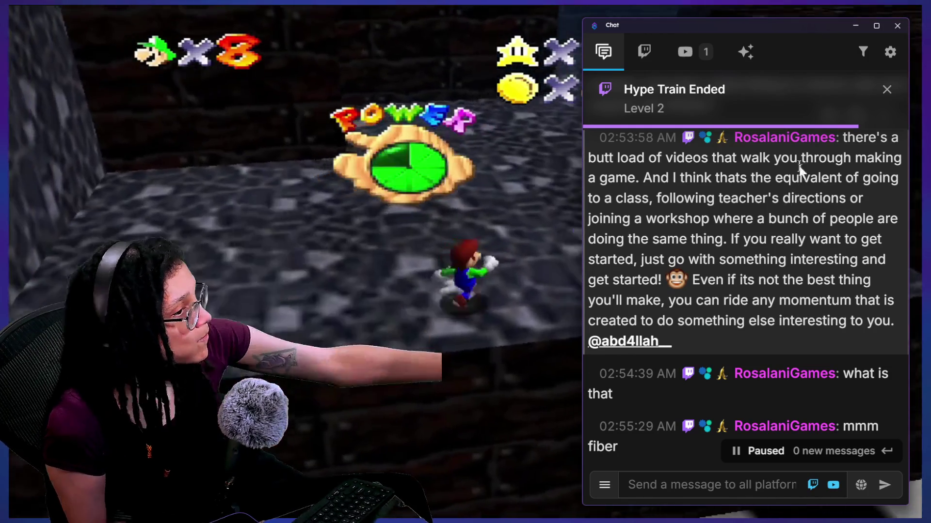
scroll(779, 221, up, 2)
scroll(777, 221, up, 10)
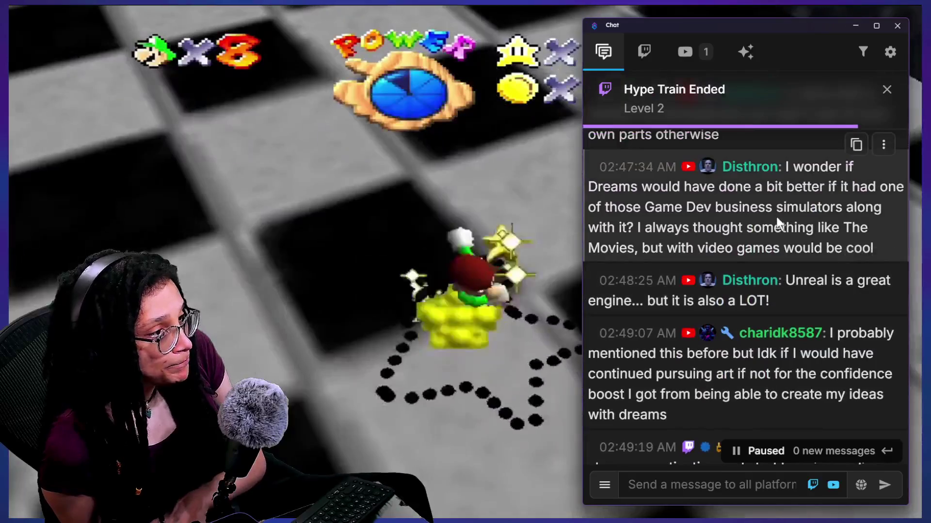
scroll(724, 248, up, 2)
scroll(724, 248, up, 6)
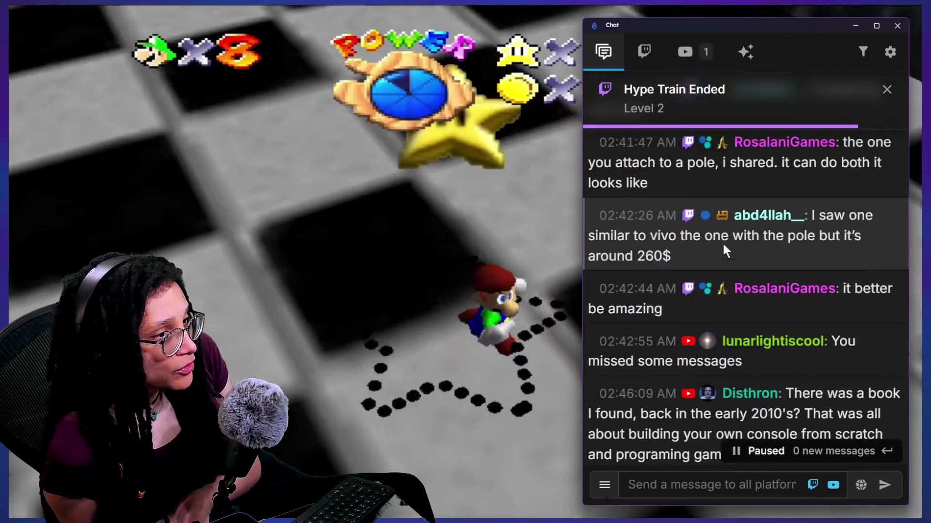
scroll(722, 246, up, 2)
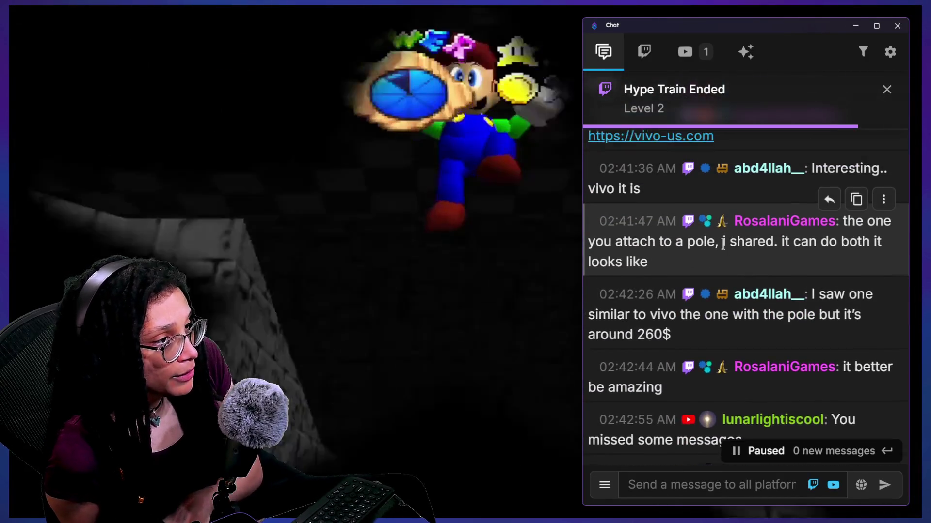
scroll(723, 245, up, 2)
scroll(722, 245, down, 10)
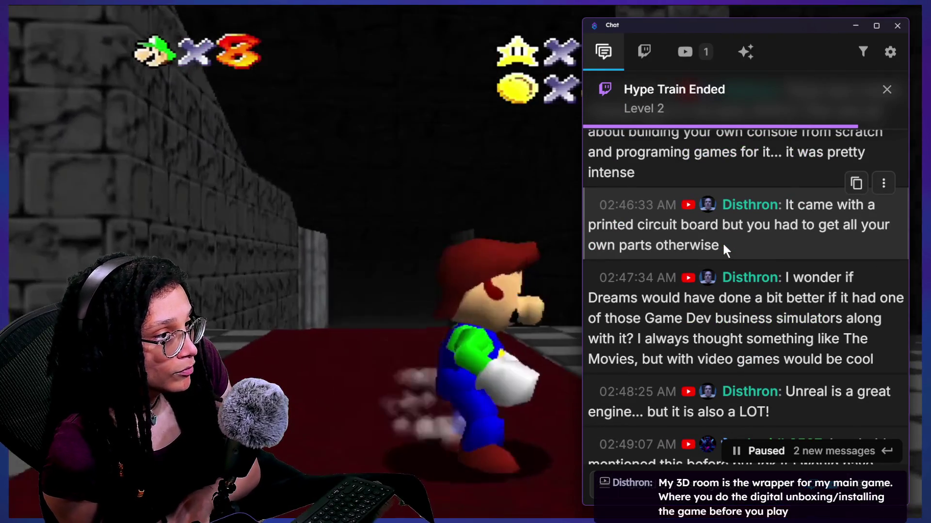
drag(785, 206, 802, 226)
click(804, 235)
scroll(795, 204, up, 5)
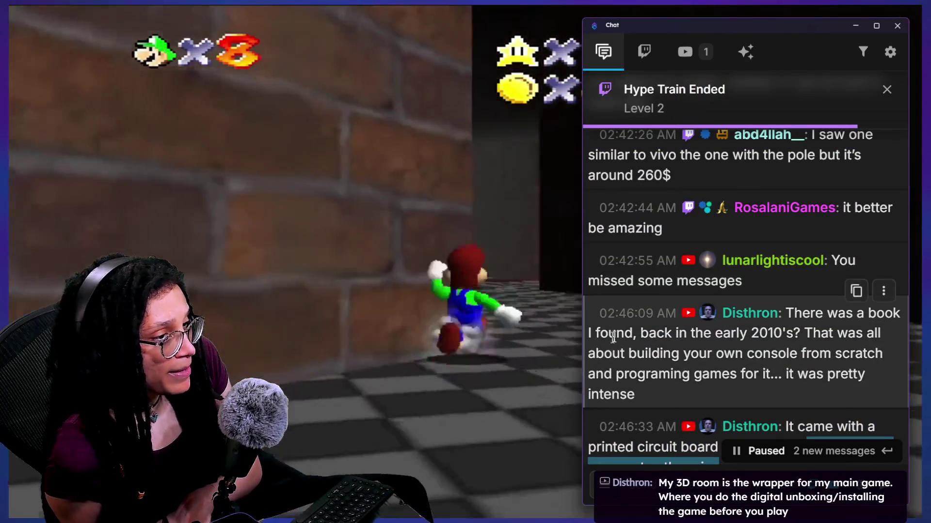
drag(625, 333, 671, 353)
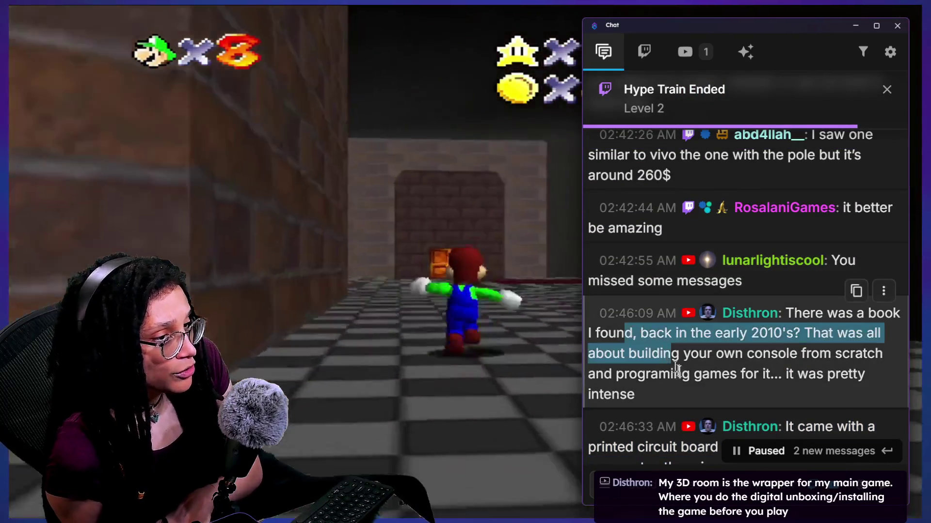
scroll(684, 377, down, 1)
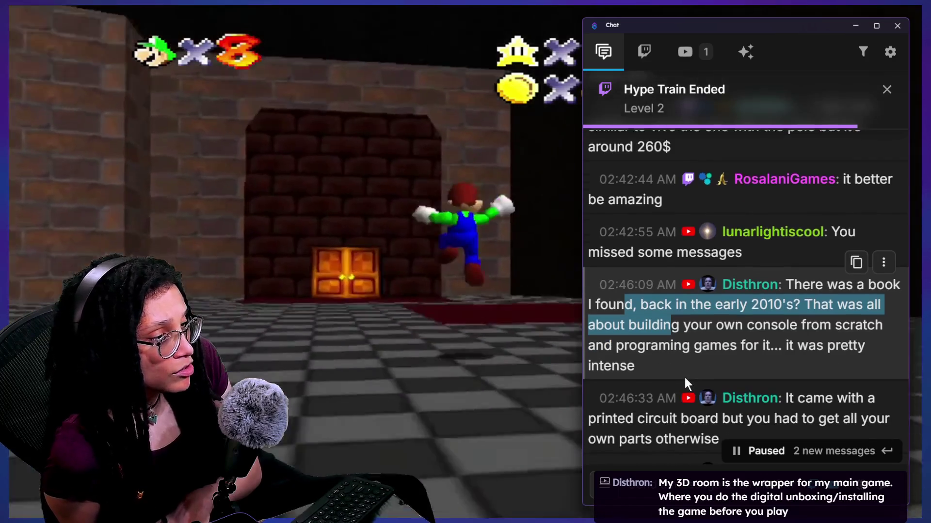
click(631, 335)
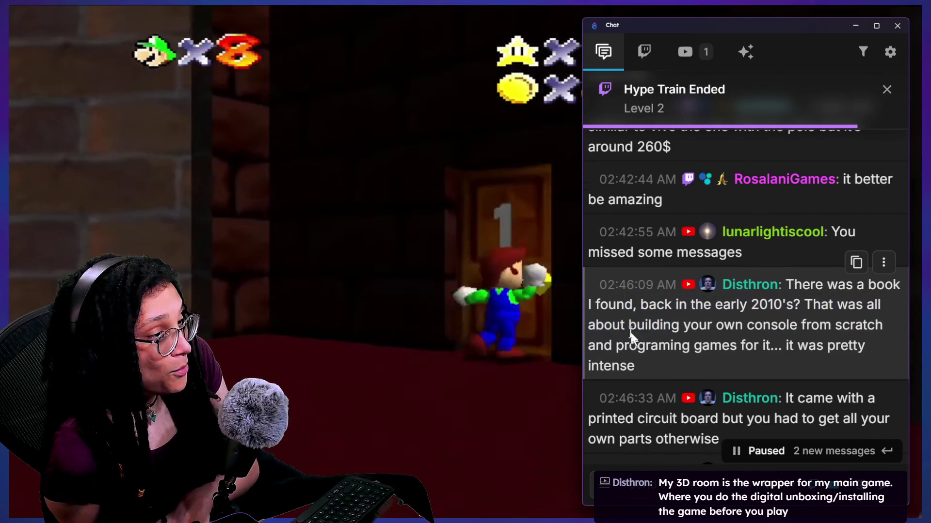
- Highlight the book message text through 'intense' while reading
drag(648, 316, 692, 346)
scroll(697, 351, down, 2)
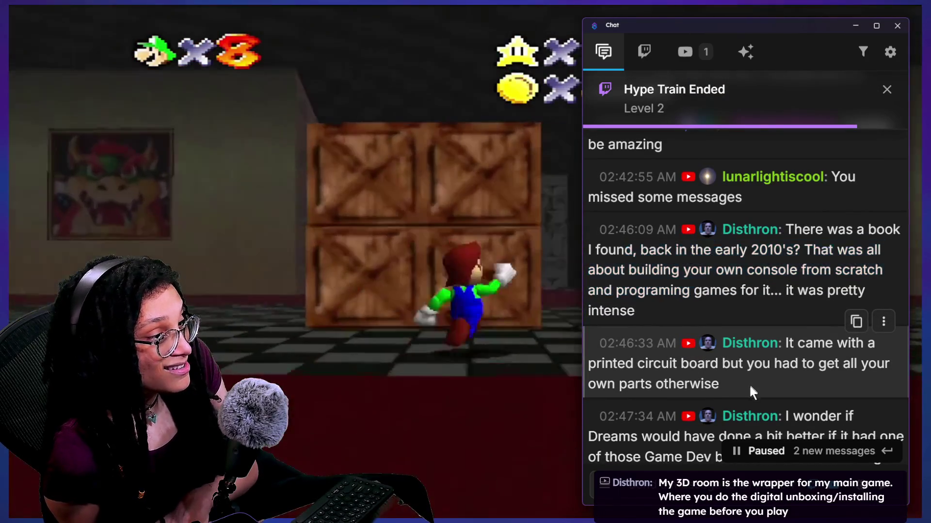
drag(780, 344, 694, 286)
drag(712, 249, 771, 374)
scroll(769, 363, down, 3)
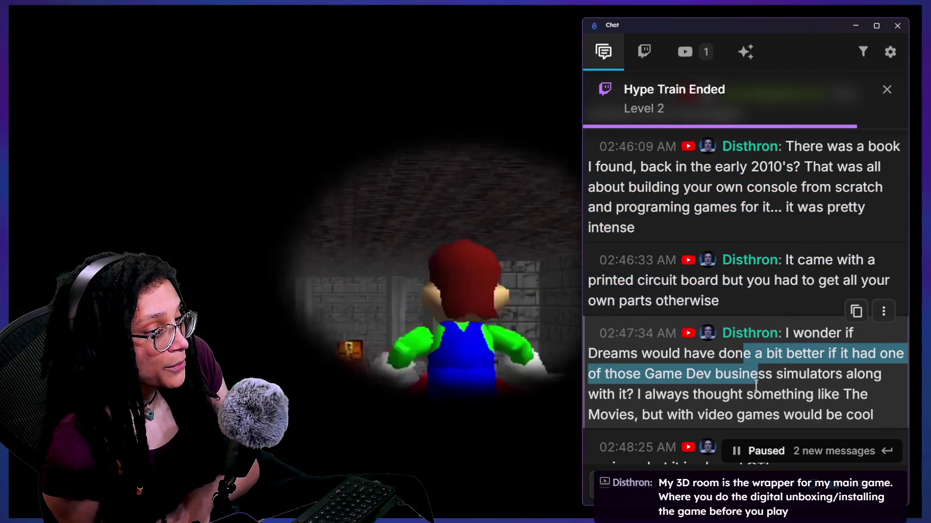
scroll(756, 383, down, 1)
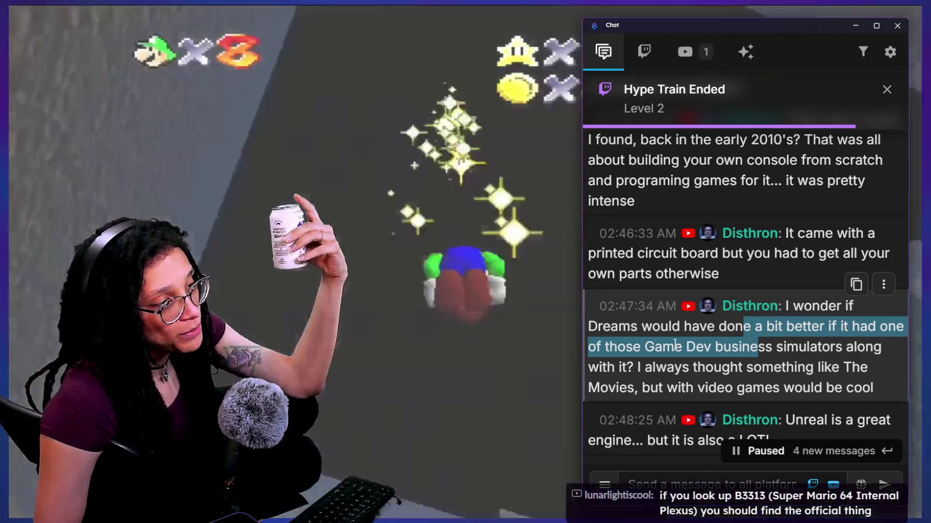
- Highlight the 'able to create my ideas with dreams' message, then return to the B3313 video
scroll(674, 342, down, 3)
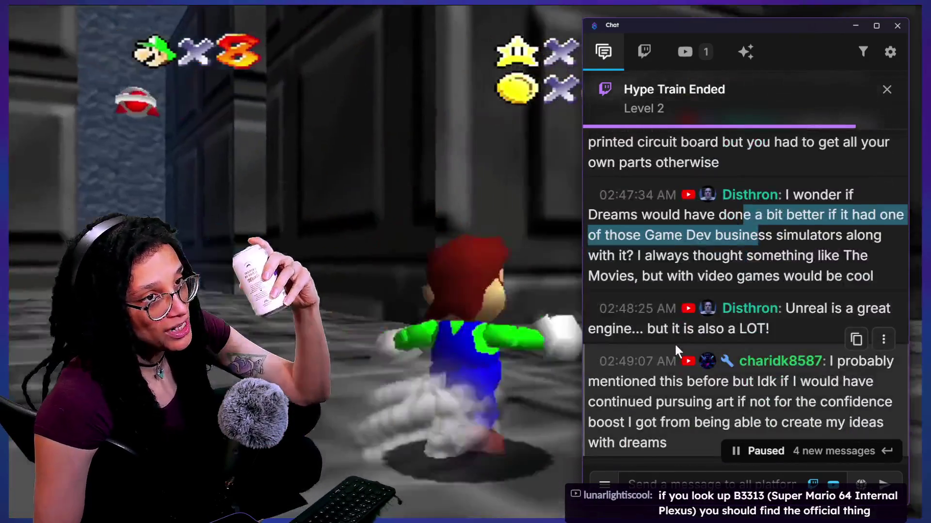
scroll(674, 342, down, 1)
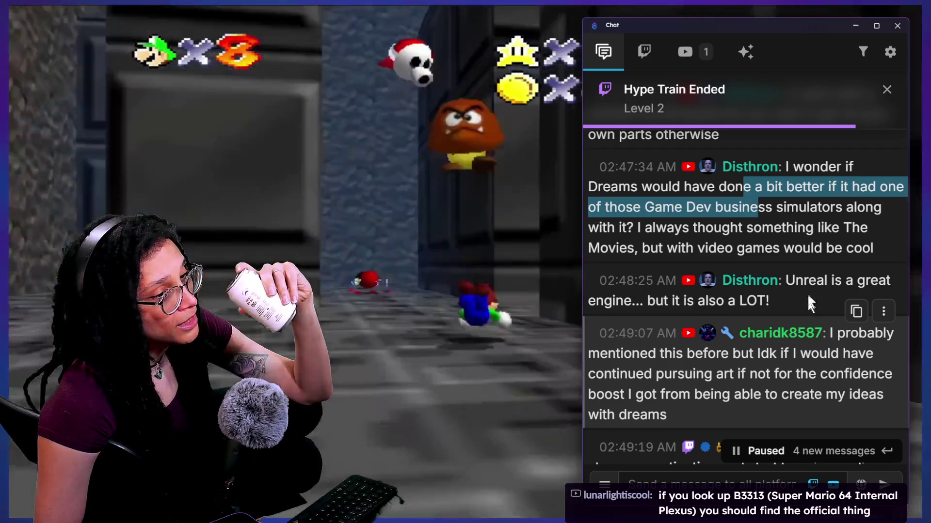
click(800, 299)
drag(796, 307, 672, 313)
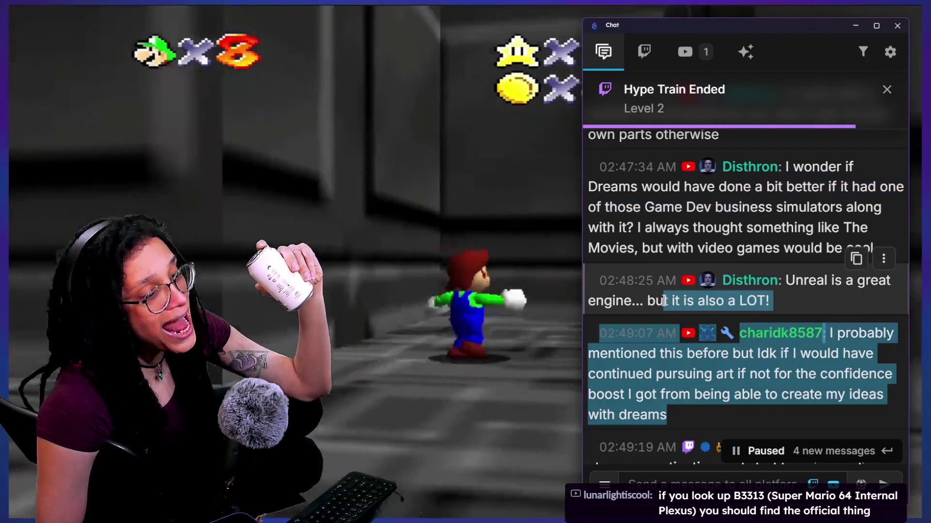
click(659, 307)
scroll(782, 312, down, 1)
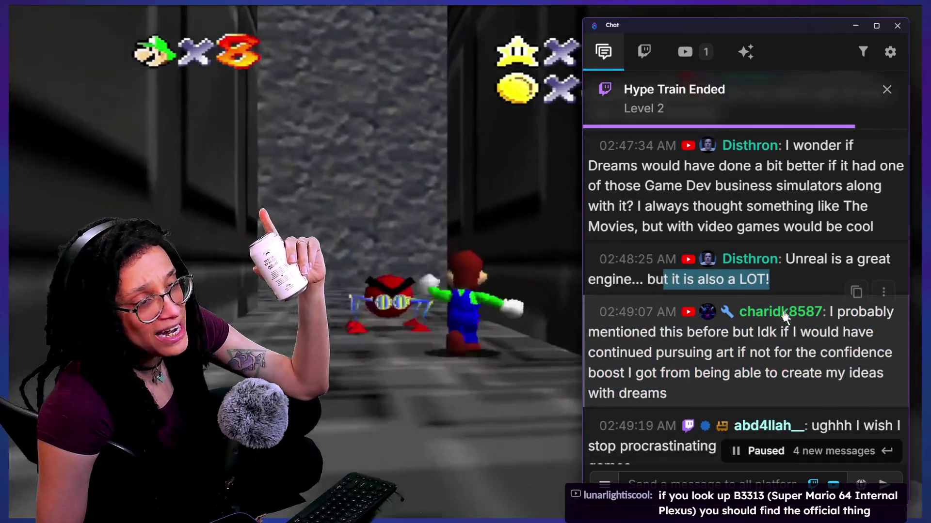
scroll(784, 316, down, 1)
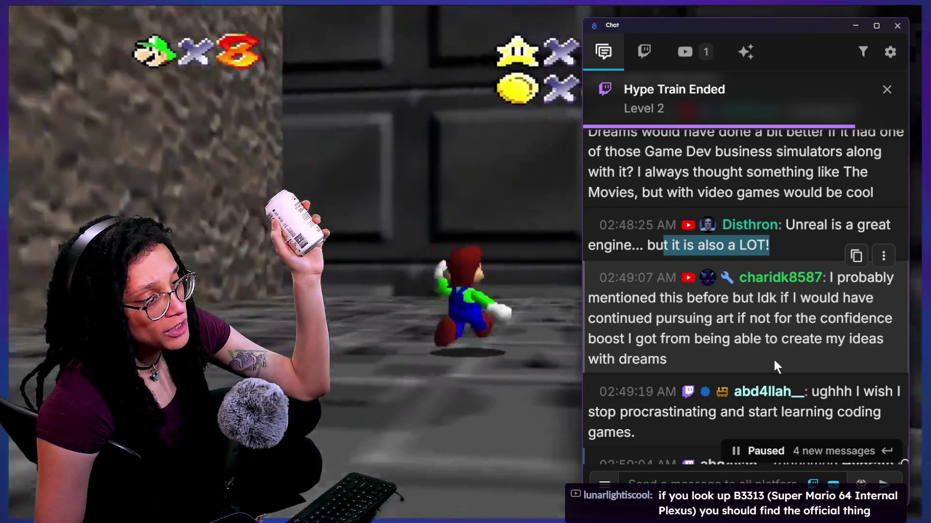
drag(733, 341, 749, 356)
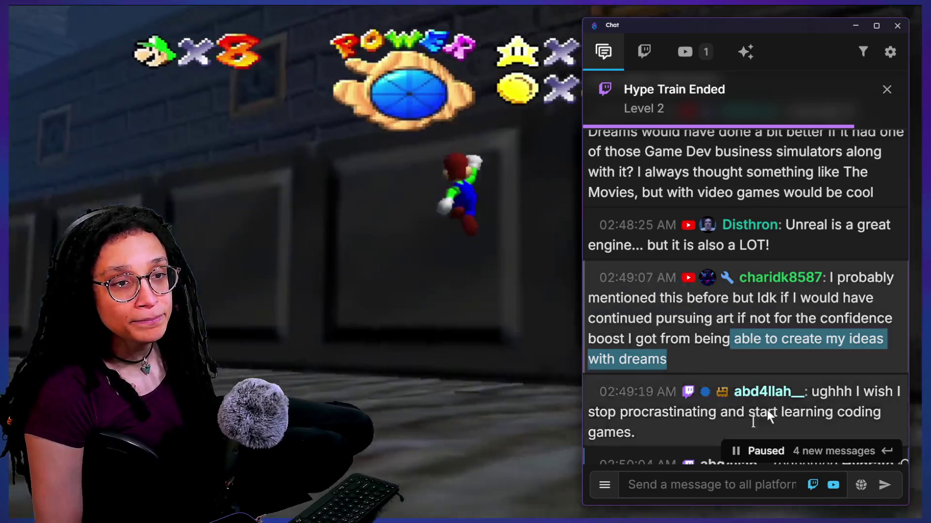
click(333, 300)
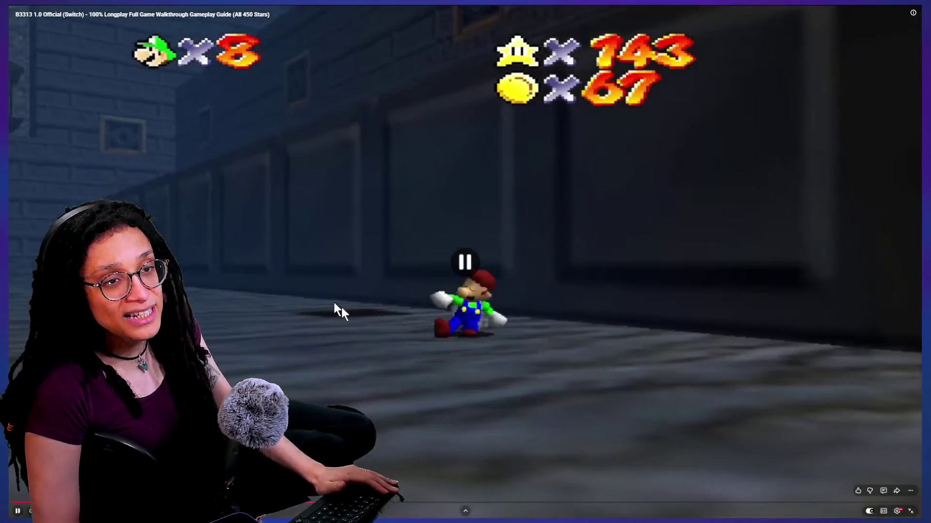
- Leave full screen and search YouTube for 'b331b plexus'
key(Escape)
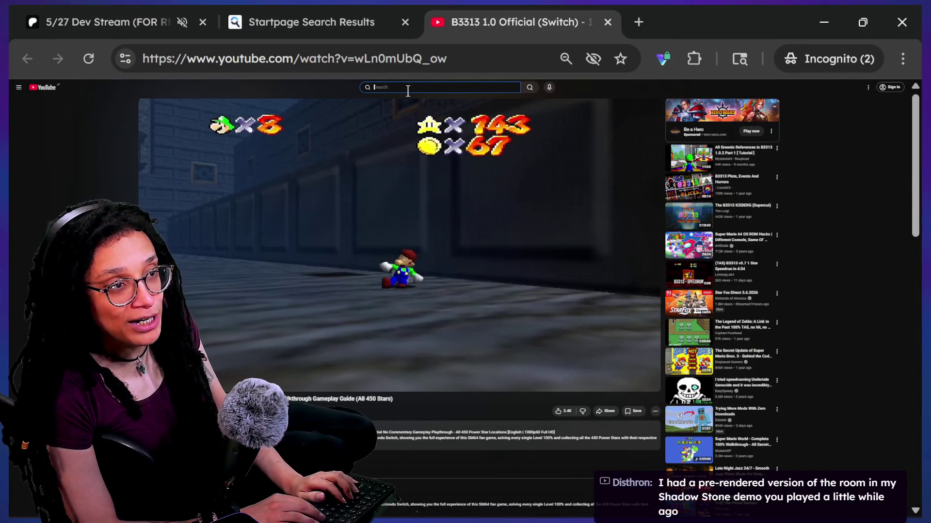
text(l33)
key(BackSpace)
key(BackSpace)
key(BackSpace)
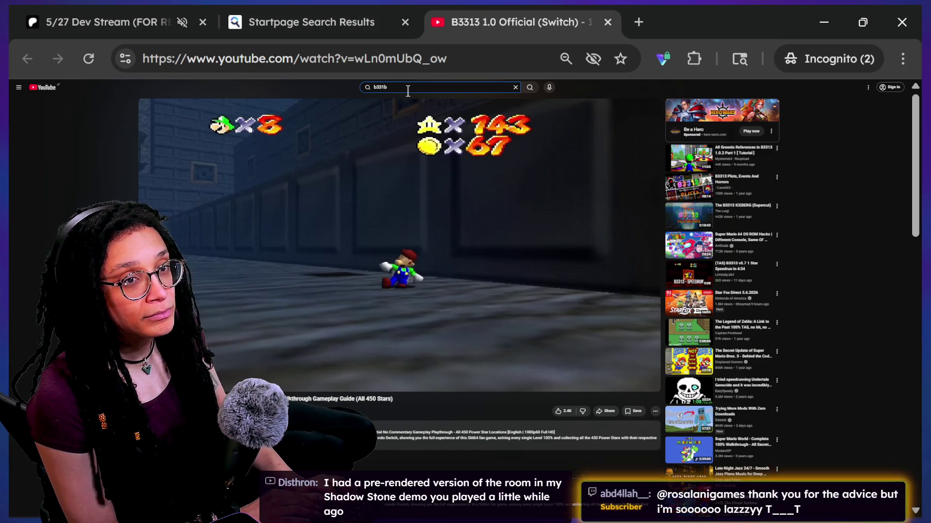
text( plexus)
key(Return)
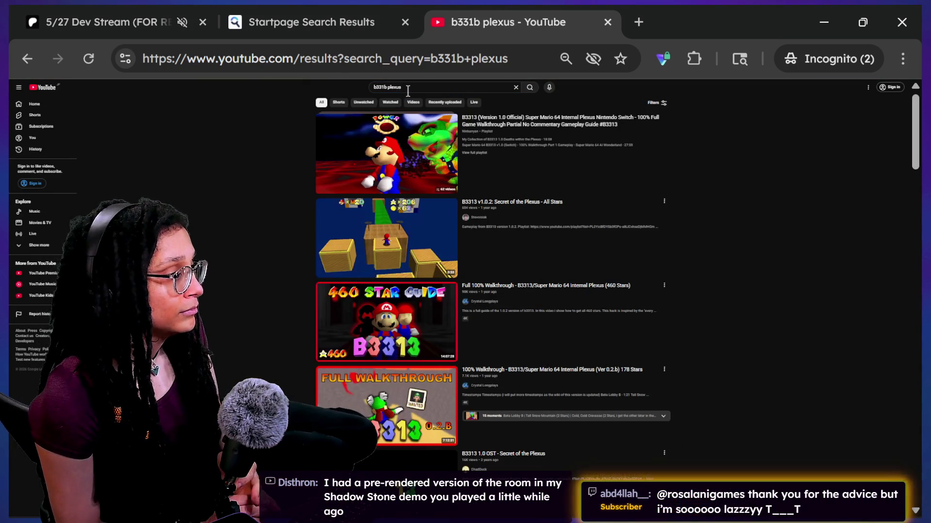
- Watch the Secret of the Plexus All Stars video full screen, then close its tab and switch to Godot
scroll(350, 251, down, 2)
scroll(354, 243, up, 2)
click(358, 234)
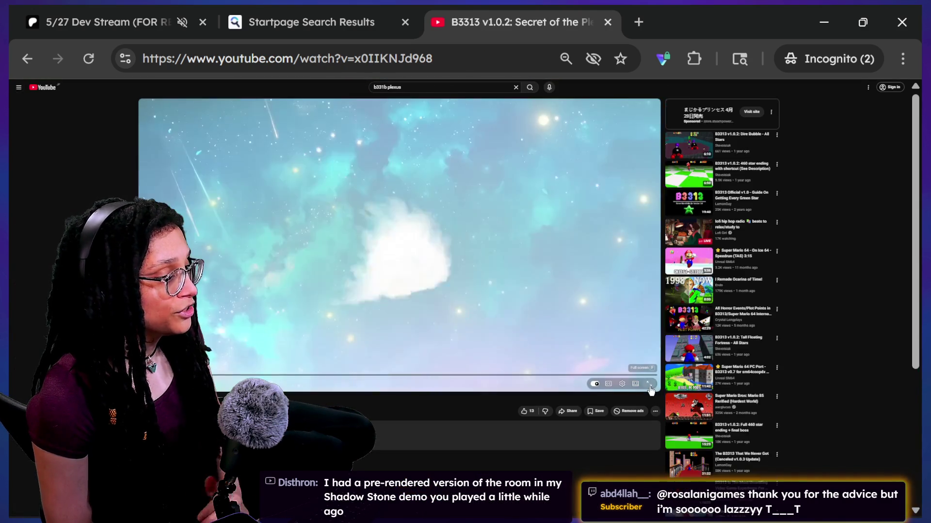
click(649, 384)
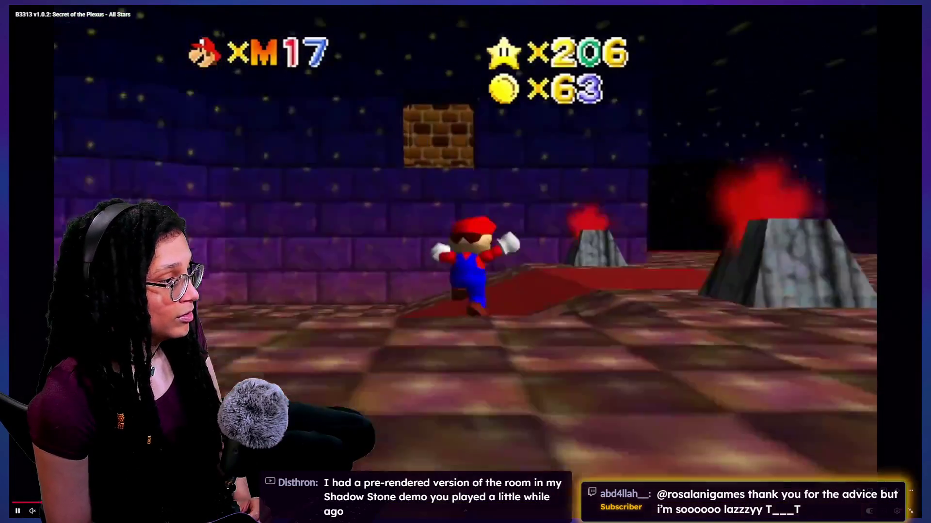
key(space)
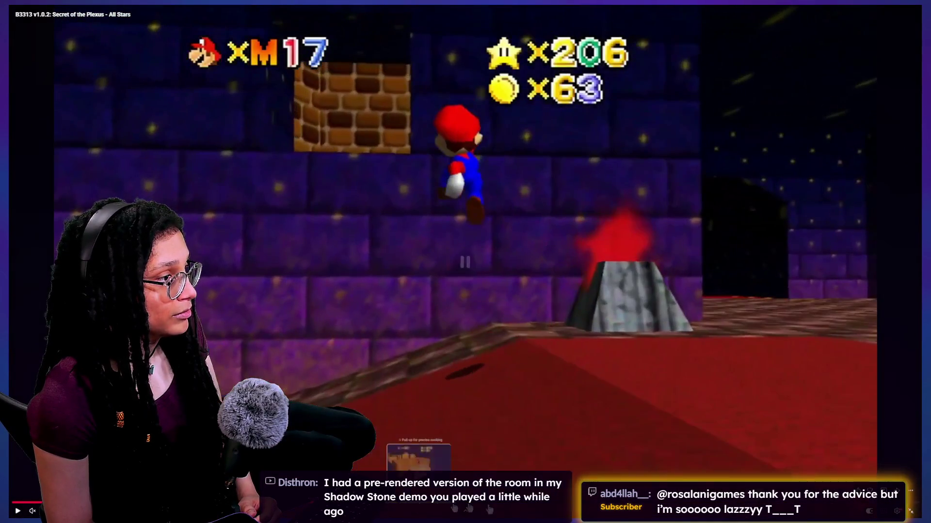
key(Right)
click(726, 406)
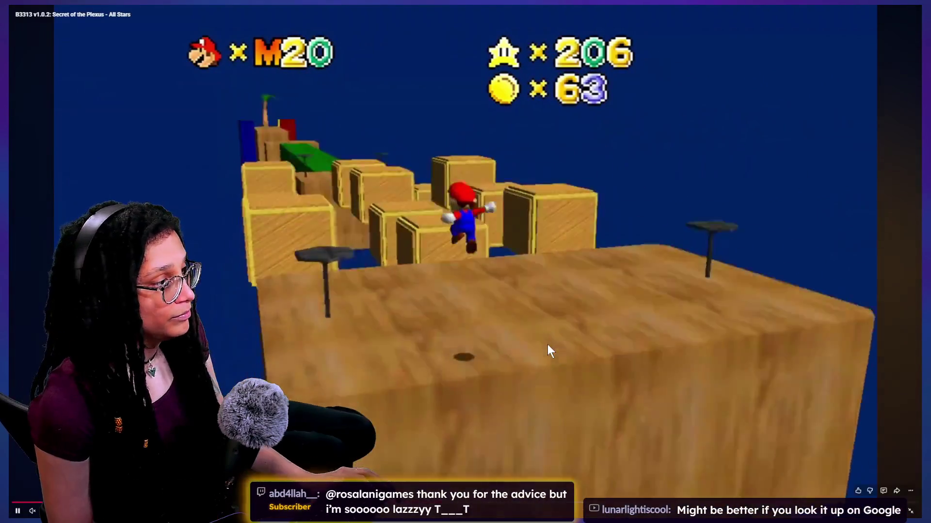
key(Escape)
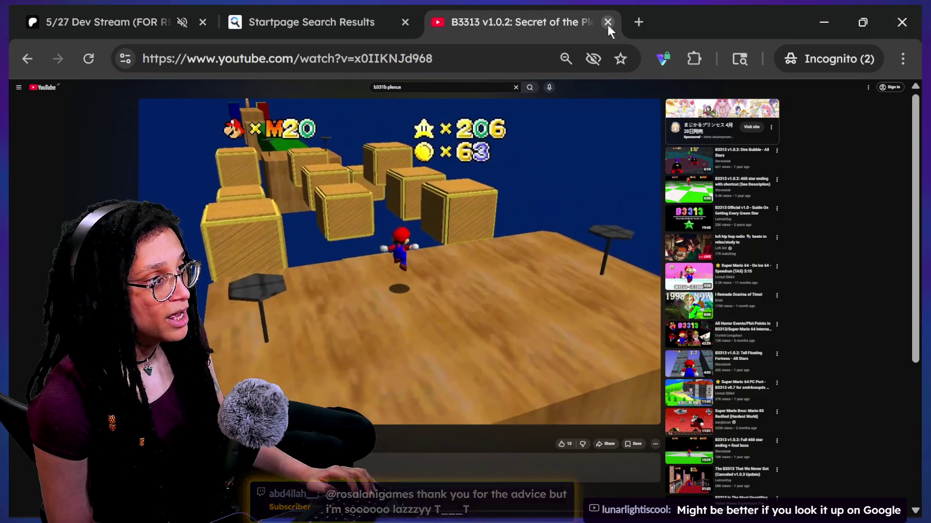
click(607, 22)
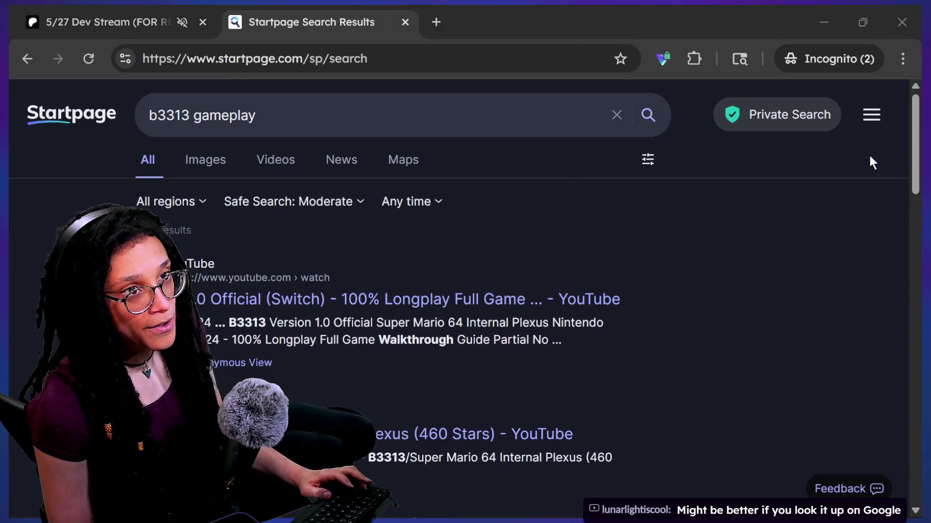
key(alt+Tab)
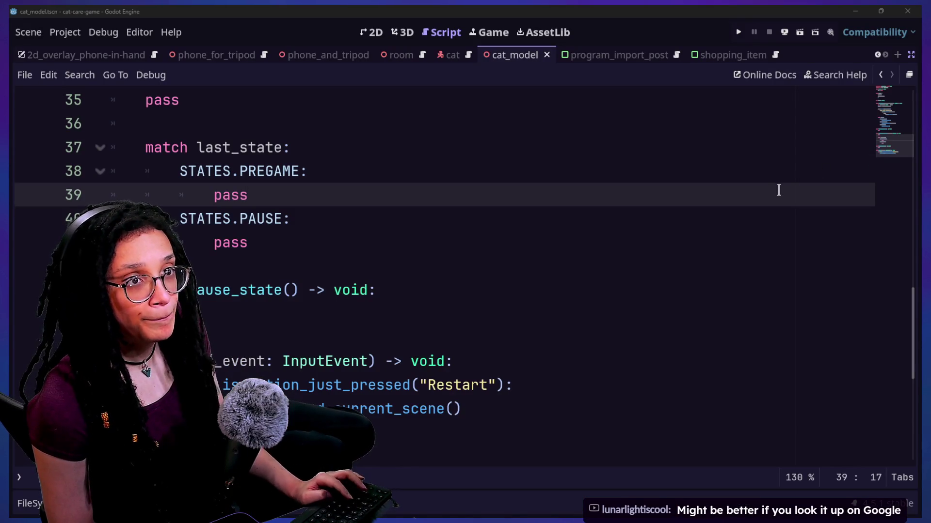
- Bring up the stream chat, scroll down, and resume live chat at the newest messages
key(alt+Tab)
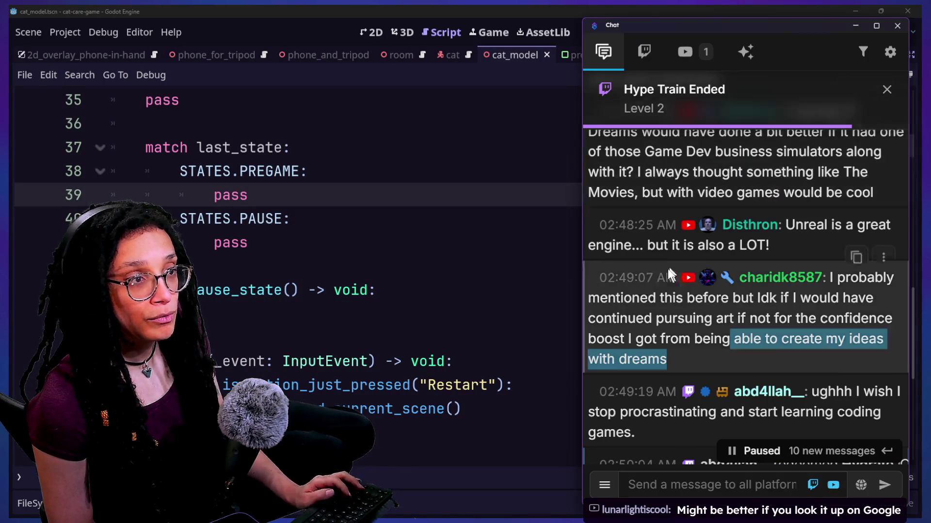
scroll(631, 310, down, 5)
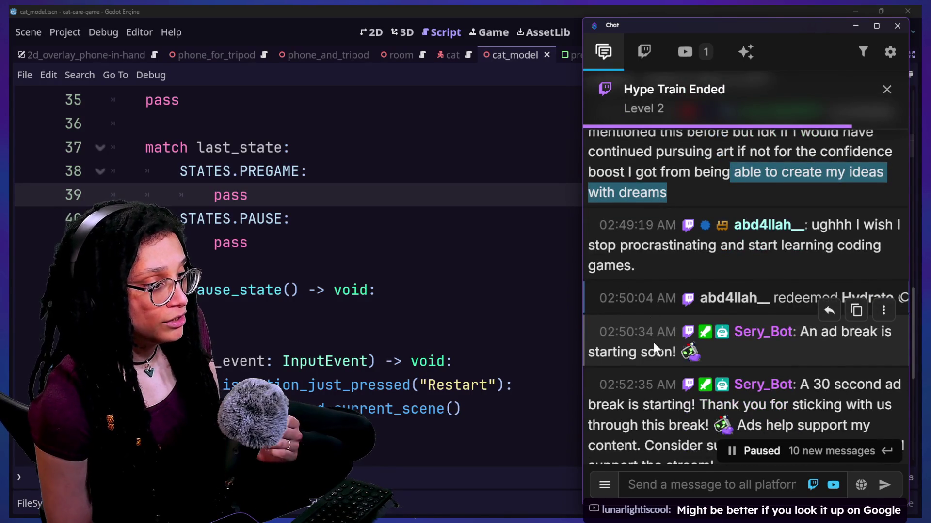
scroll(653, 347, down, 6)
scroll(653, 340, down, 2)
scroll(667, 375, down, 2)
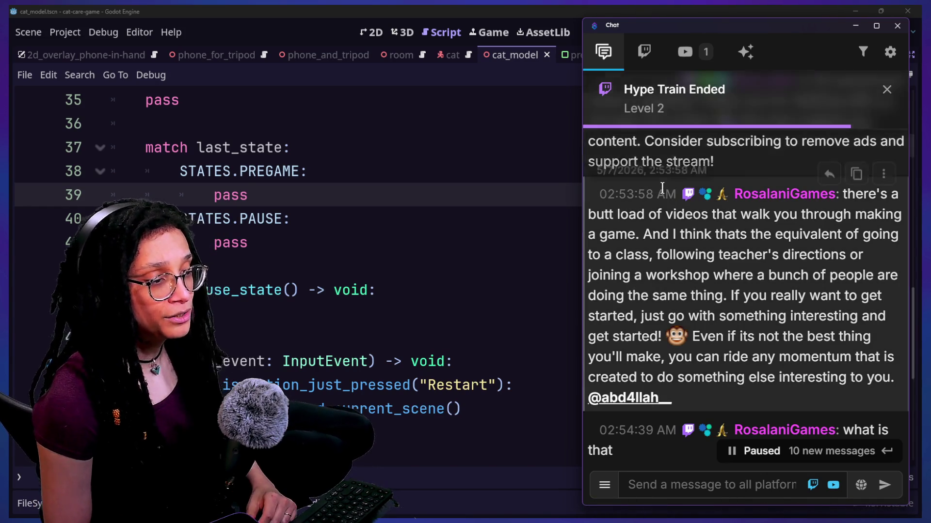
scroll(635, 194, down, 1)
drag(676, 198, 814, 351)
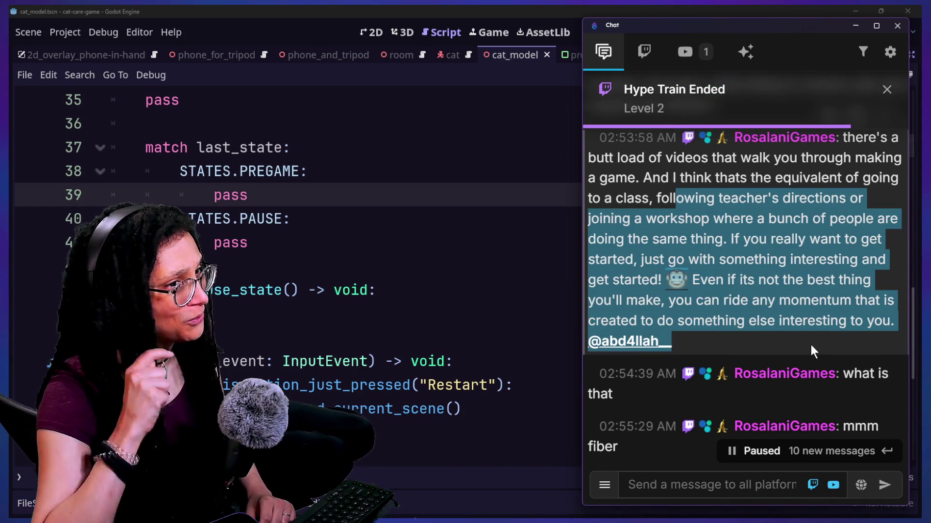
click(810, 344)
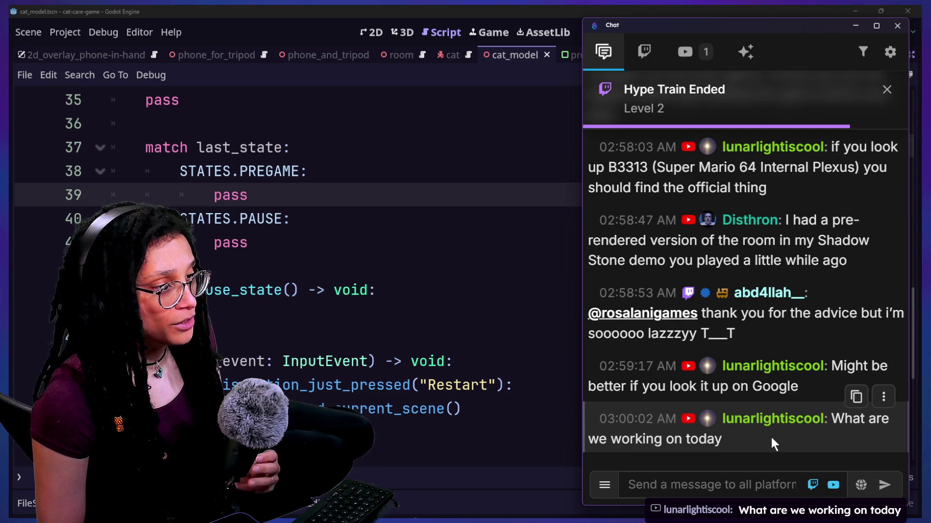
- Select the text of Disthron's 3D room message and the message after it
scroll(770, 431, up, 4)
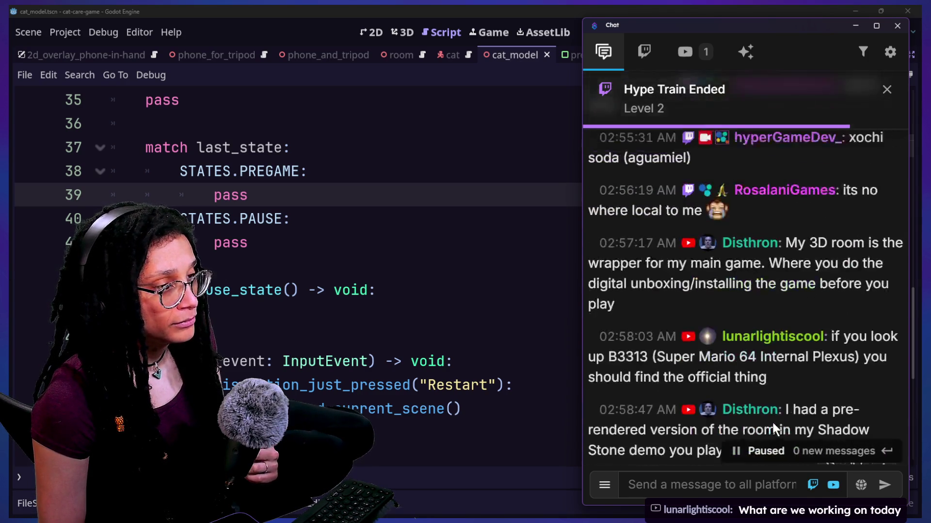
drag(636, 263, 749, 315)
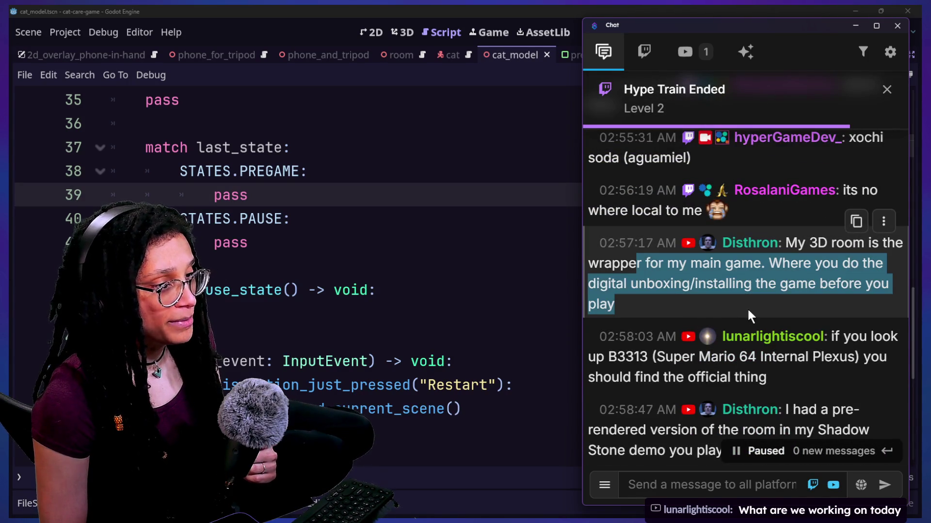
drag(725, 264, 762, 314)
scroll(762, 313, down, 5)
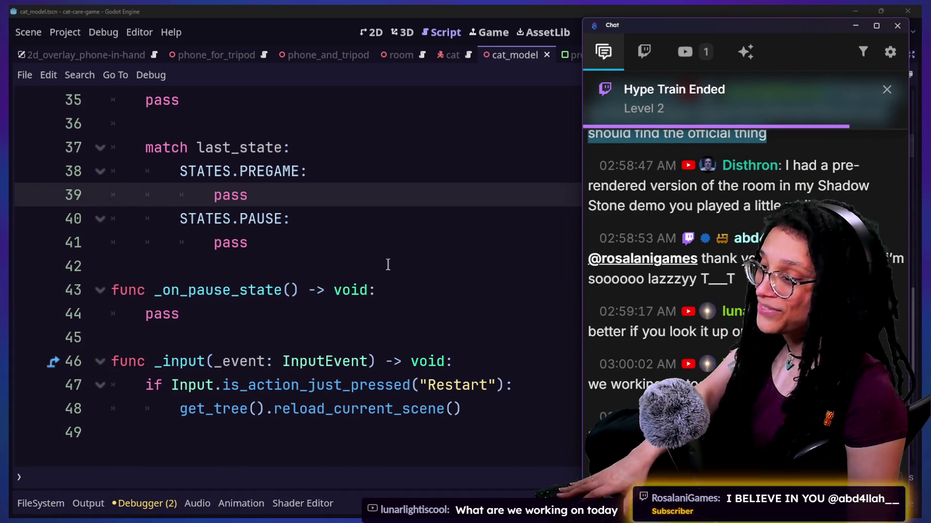
- Return to the cat_model script, then run the cat-care game and zoom onto the tripod phone
click(222, 266)
key(Down)
key(Down)
key(Down)
click(372, 220)
scroll(533, 146, up, 7)
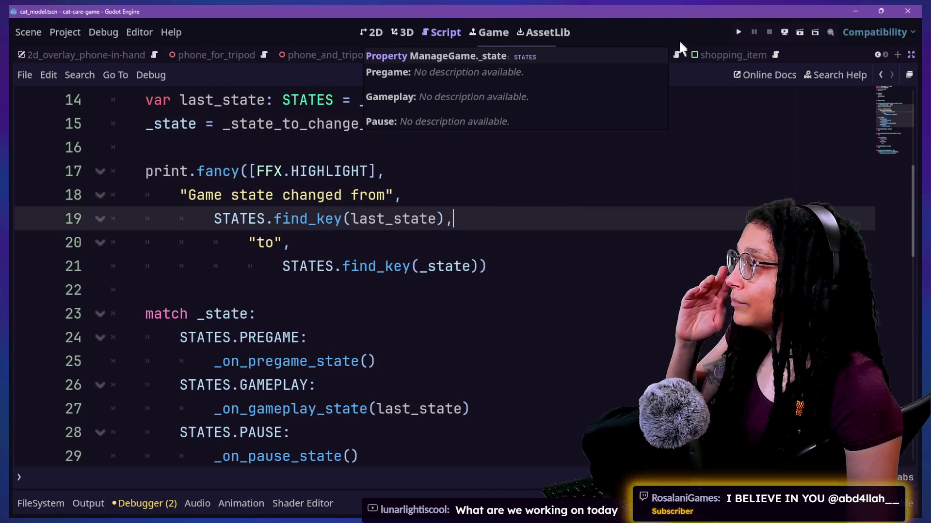
click(737, 34)
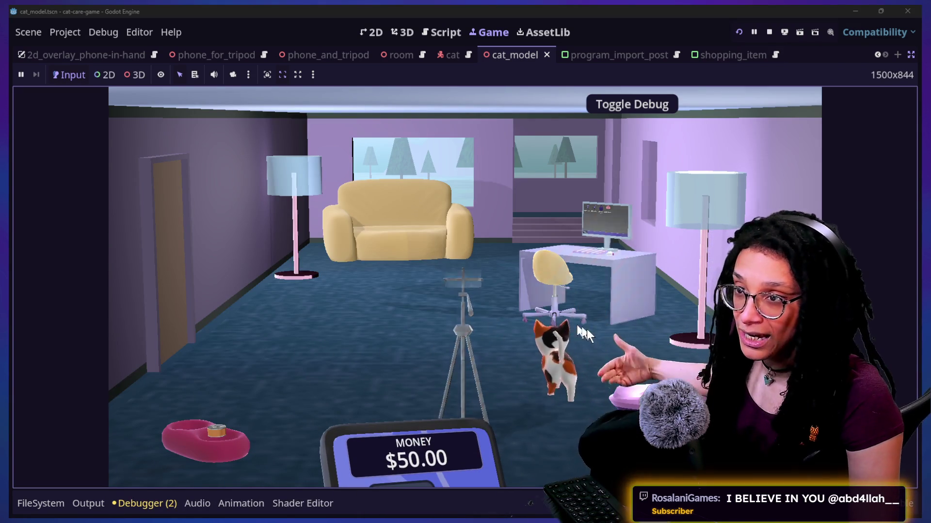
click(457, 309)
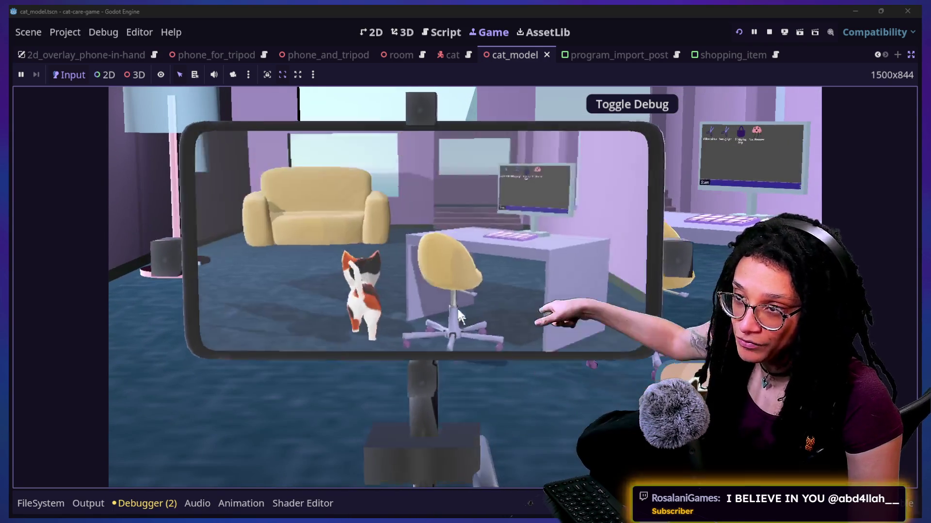
- Inspect the phone camera, pet bowl, couch cat, and litter box, ending on the desk computer
click(452, 313)
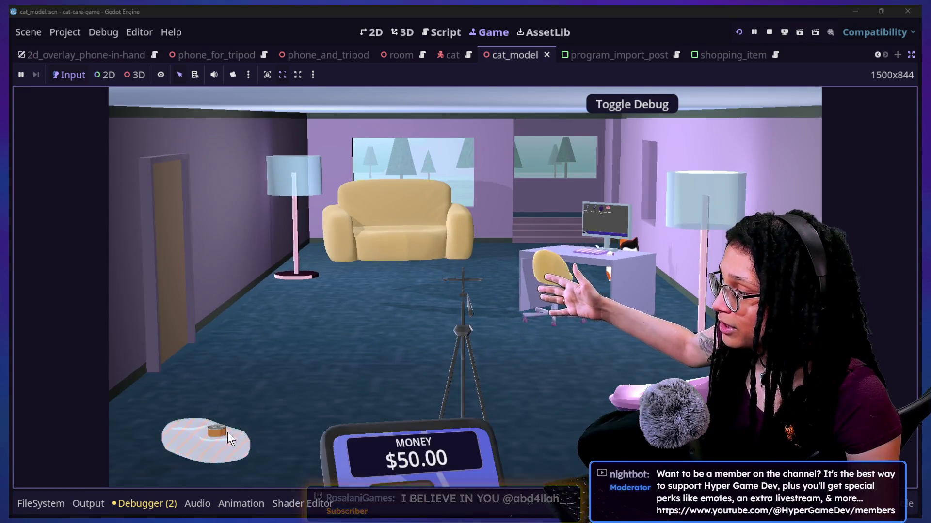
click(227, 432)
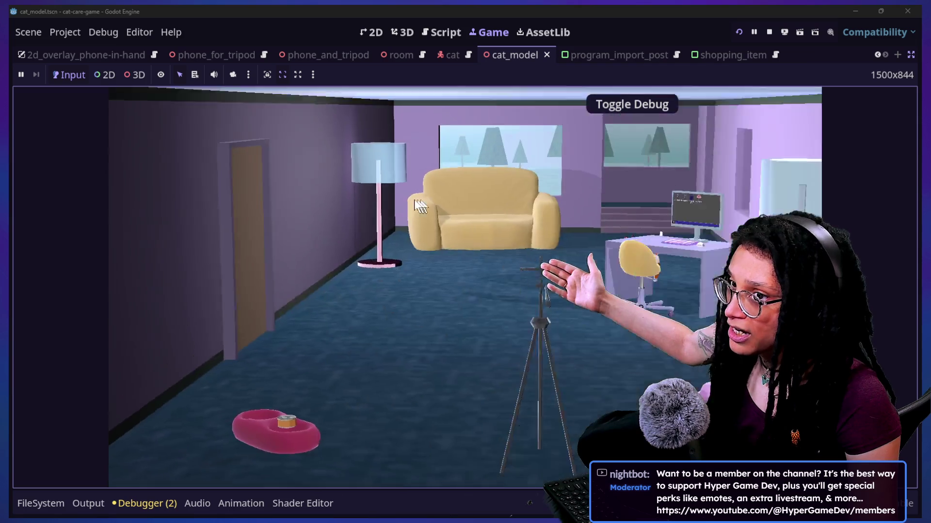
click(414, 199)
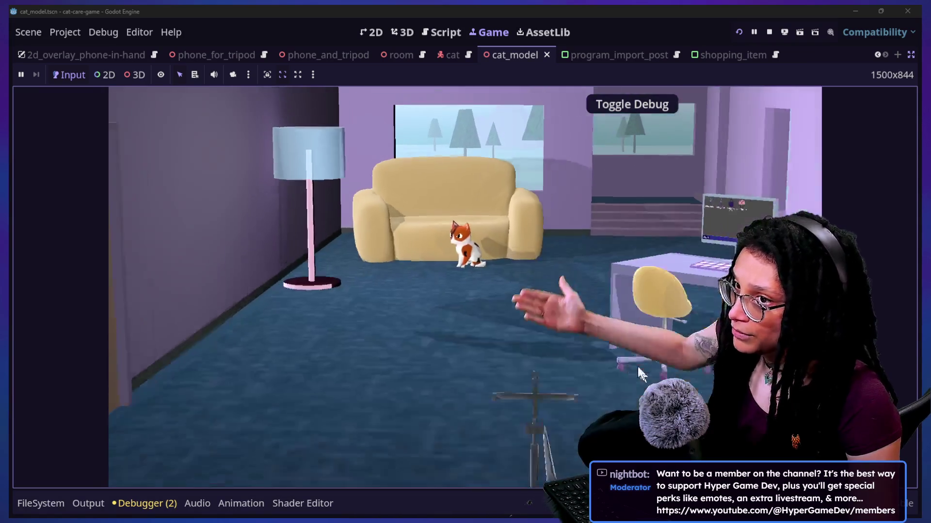
click(638, 367)
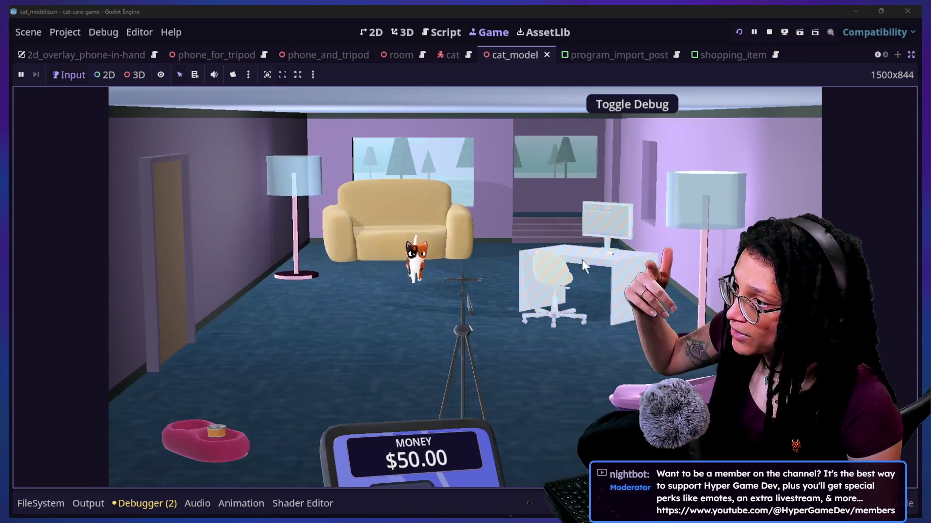
click(582, 259)
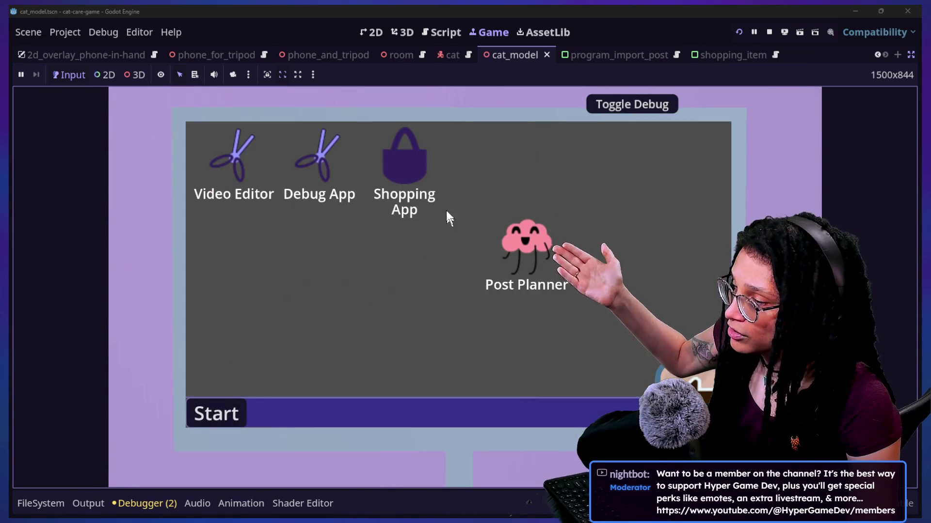
click(417, 190)
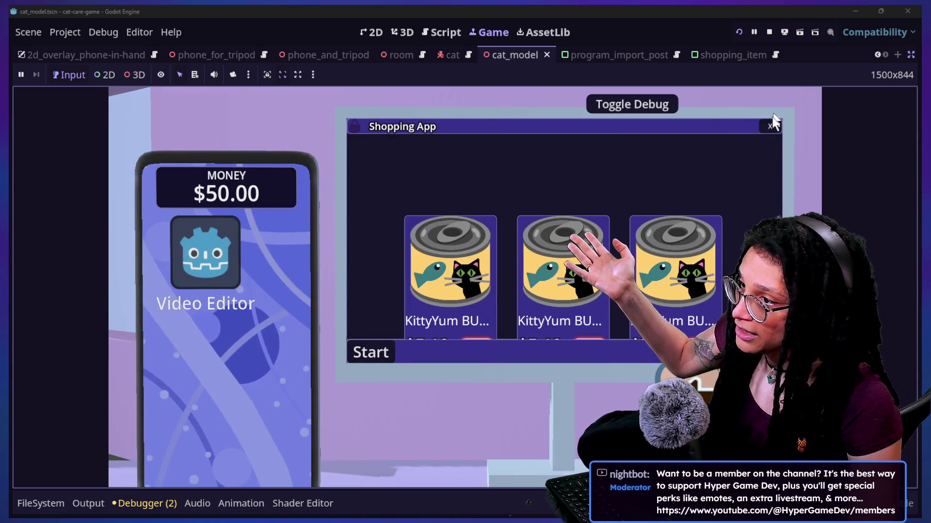
click(769, 126)
click(529, 239)
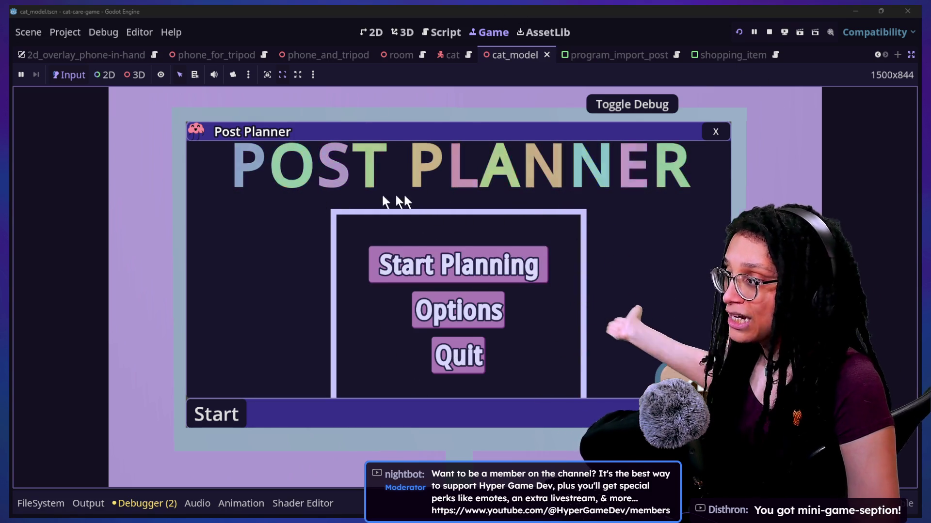
click(485, 266)
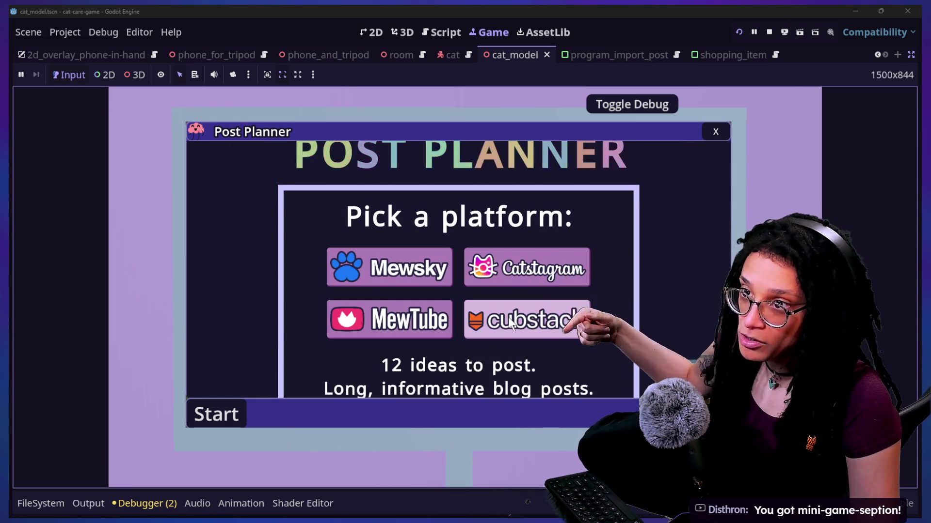
click(492, 332)
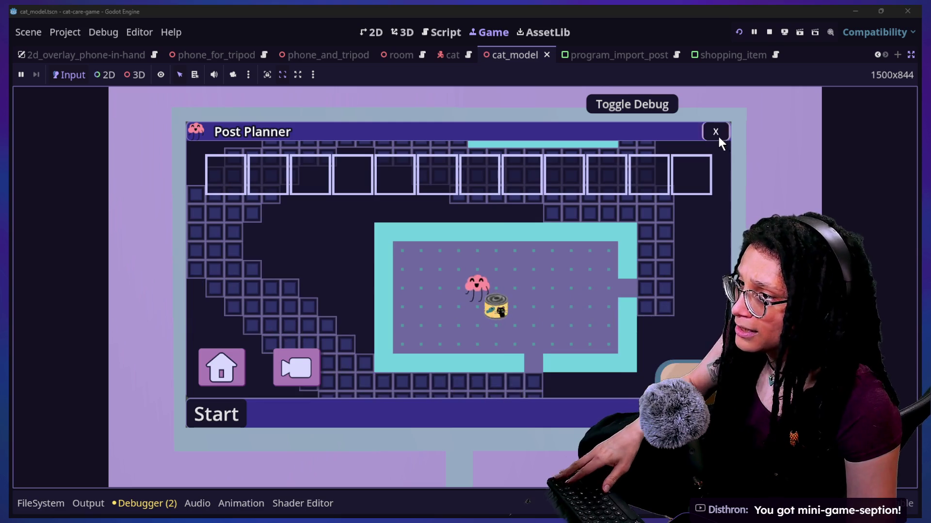
click(716, 134)
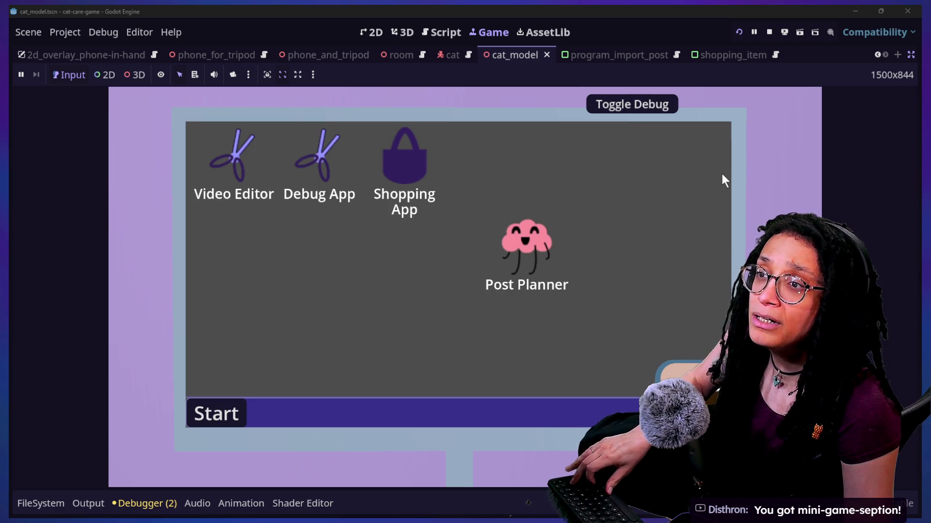
key(F5)
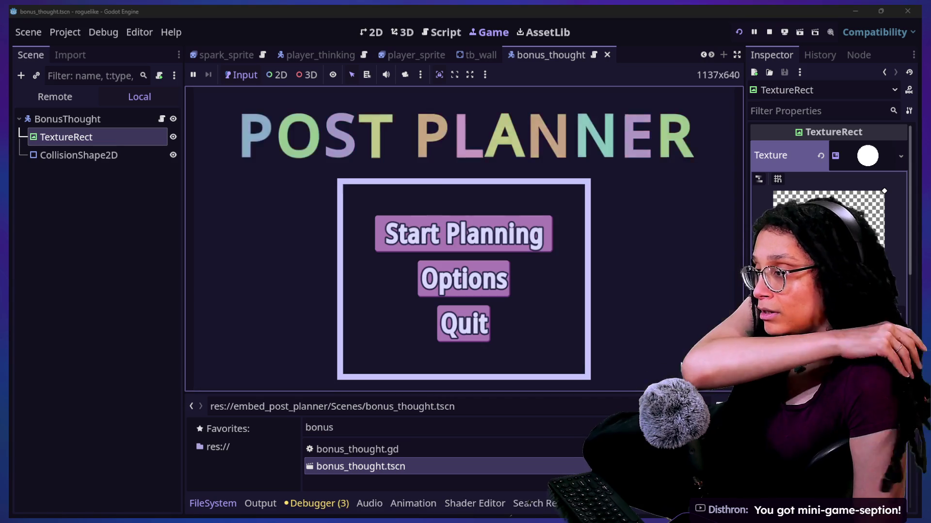
- Start planning, pick a platform, and walk the pink character down and left through the maze rooms
click(543, 235)
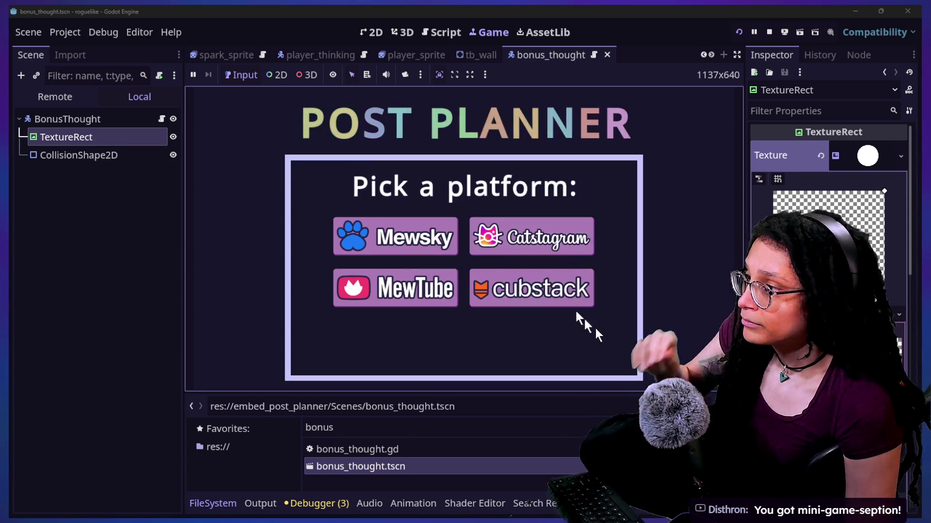
click(543, 235)
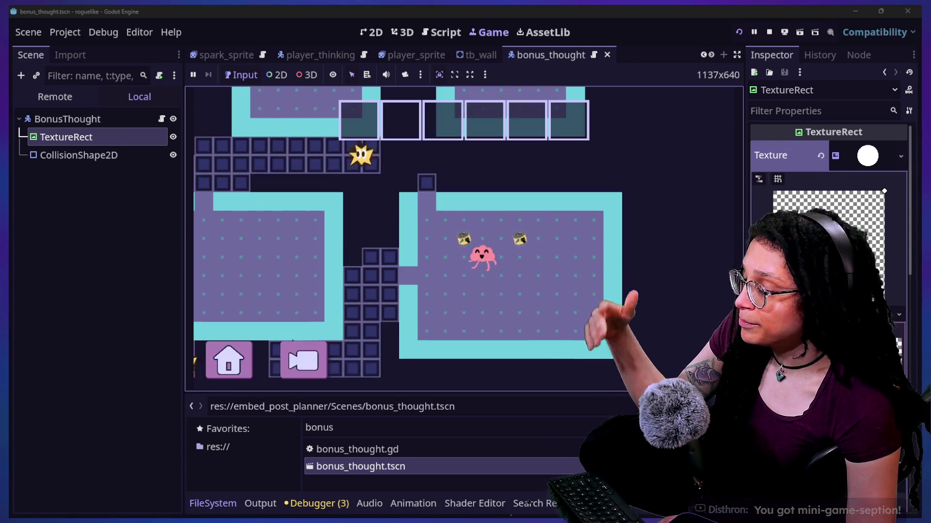
key(Down)
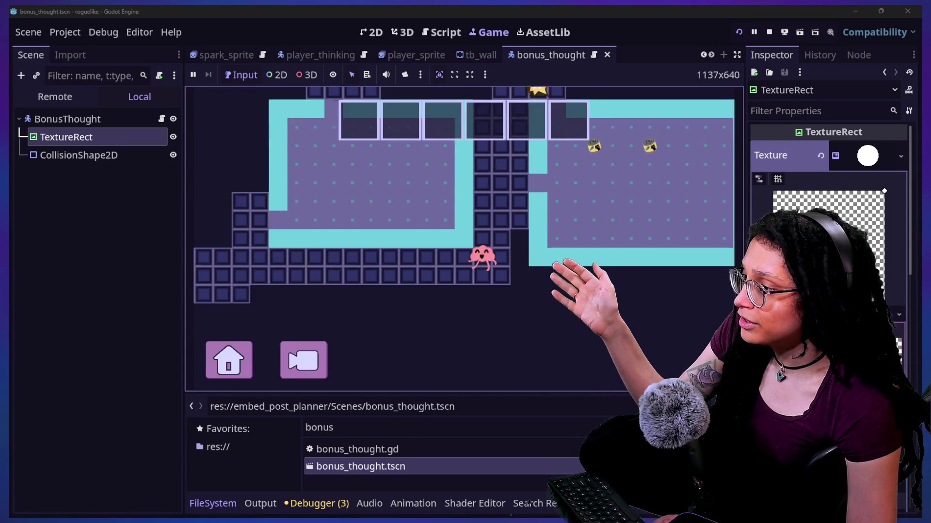
key(Left)
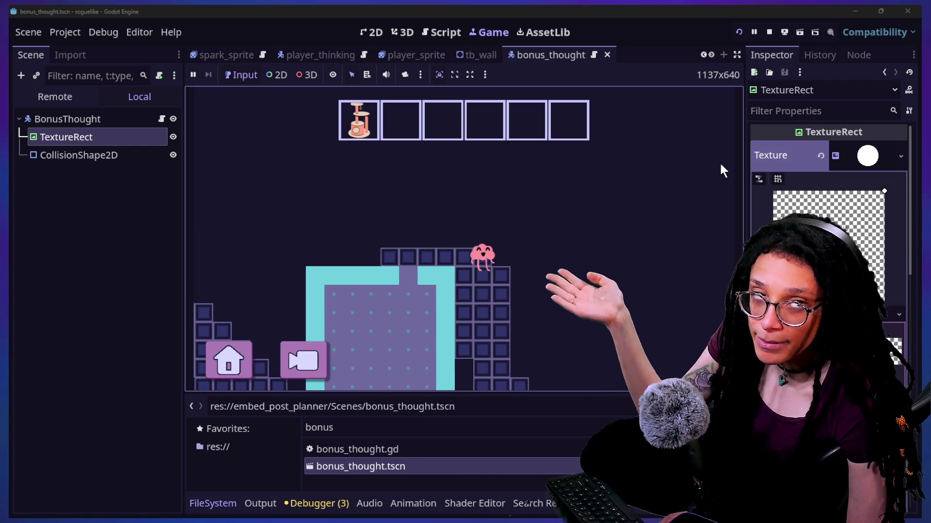
key(Down)
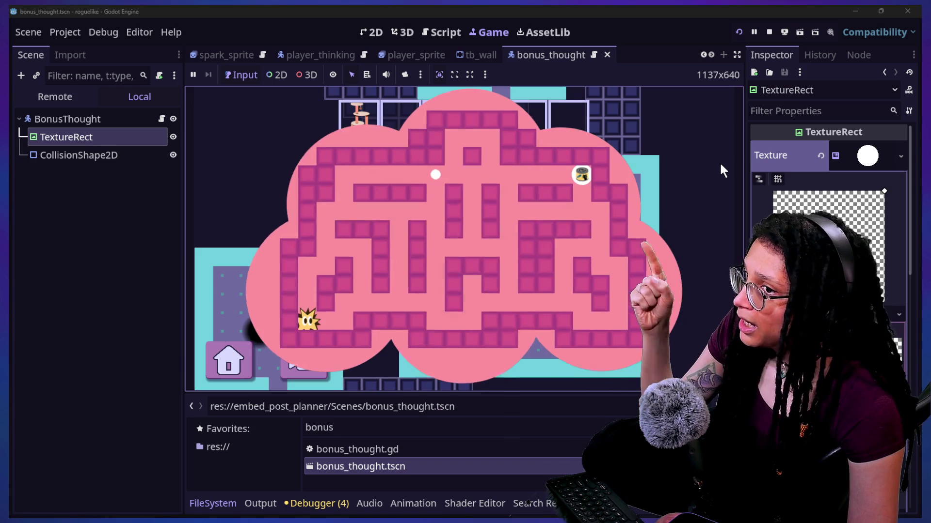
- Steer the spark along the bottom and up the right corridor, then stop the game
key(Right)
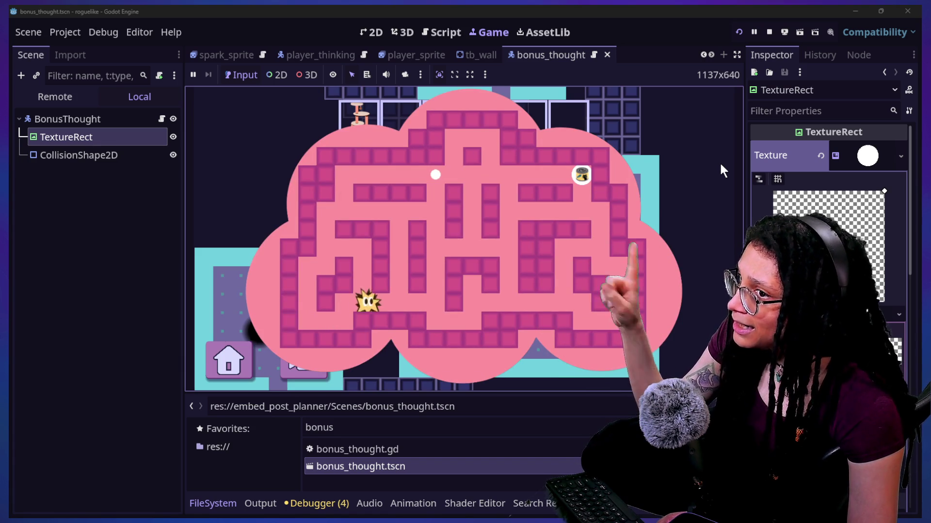
key(Right)
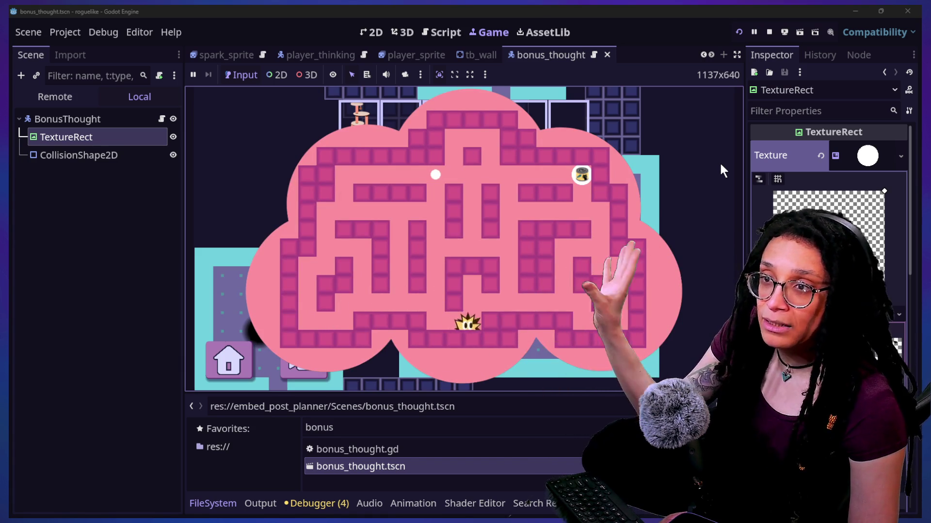
key(Right)
key(Down)
key(Up)
key(Left)
key(Up)
key(Left)
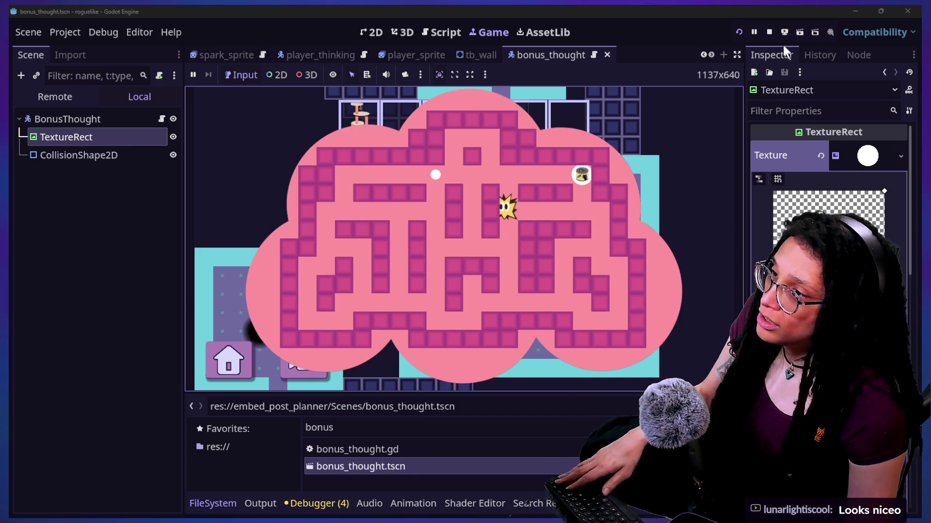
click(769, 32)
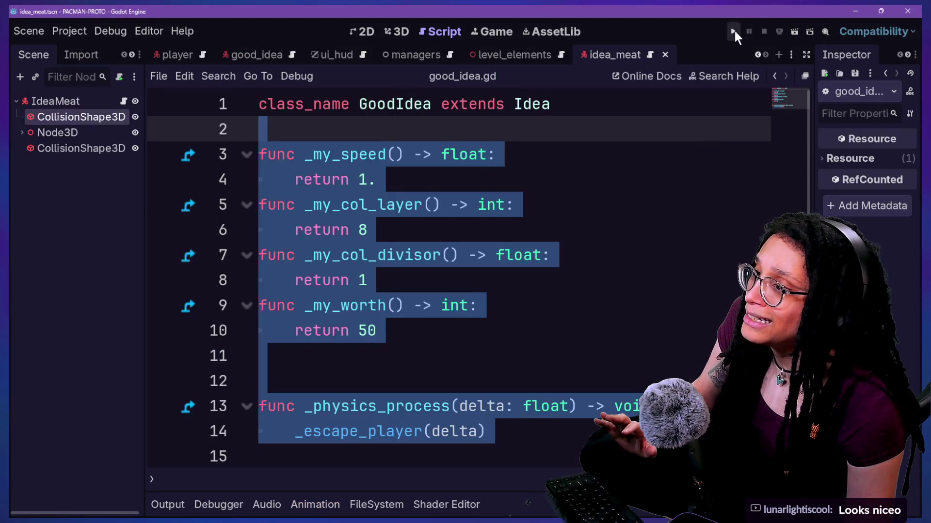
- Run the Pac-Man prototype, play it for about 40 seconds, then stop it
click(734, 31)
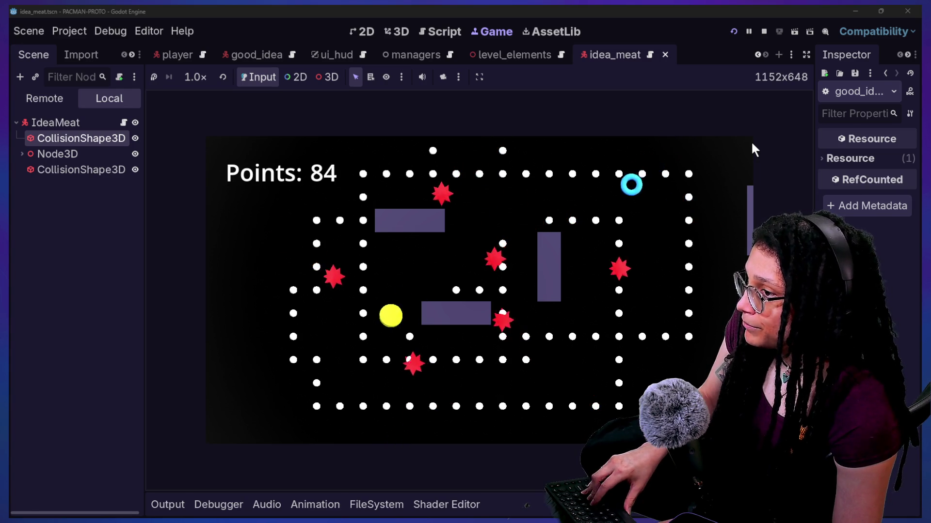
click(763, 31)
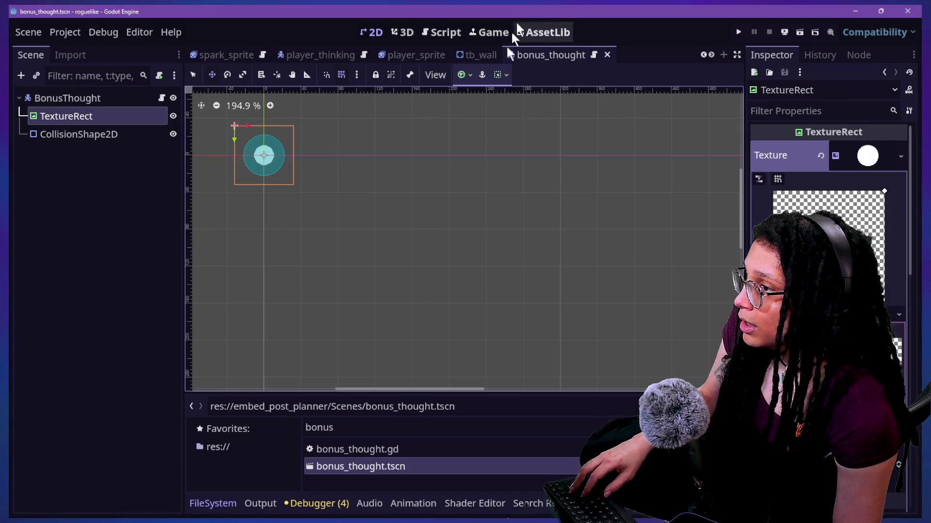
- Inspect the BonusThought root node's properties, then switch over to the browser
click(115, 101)
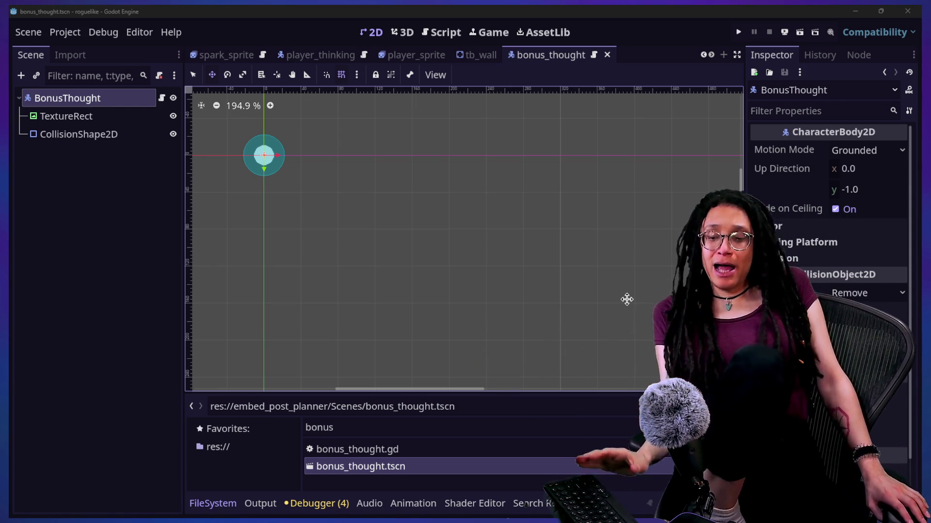
key(alt+Tab)
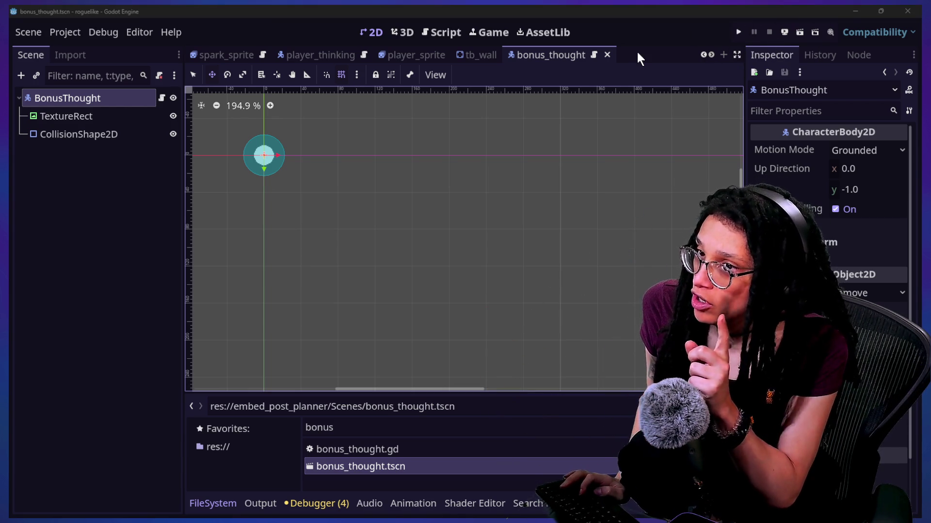
click(639, 35)
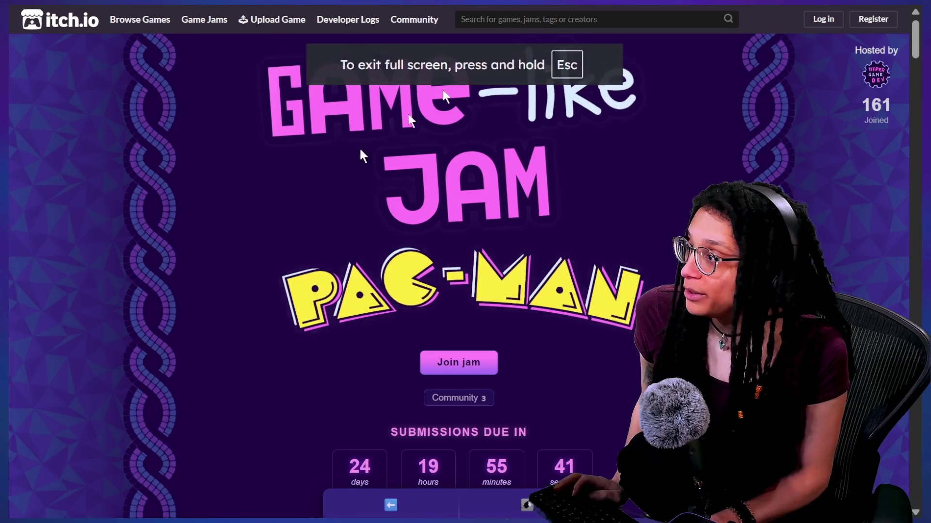
- Exit full screen on the Game-like Jam page and load Excalidraw in a new tab
click(455, 39)
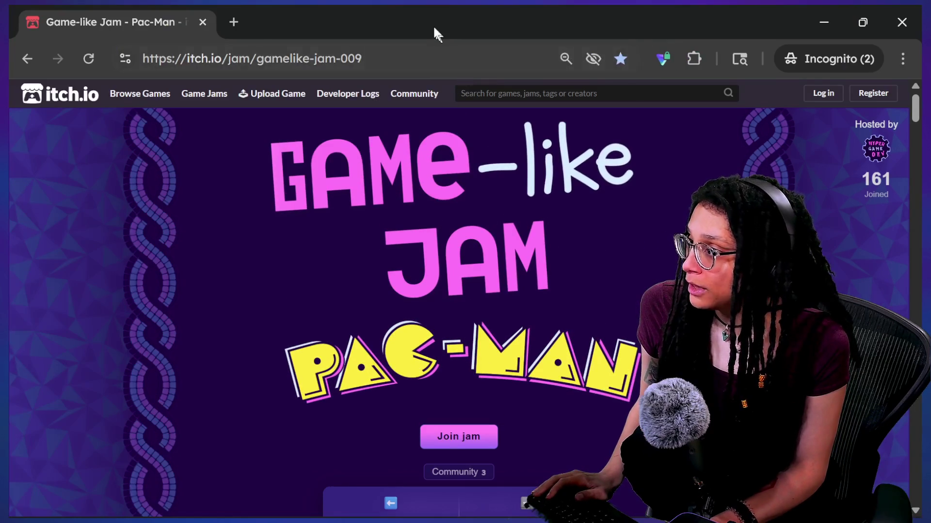
click(235, 21)
click(302, 93)
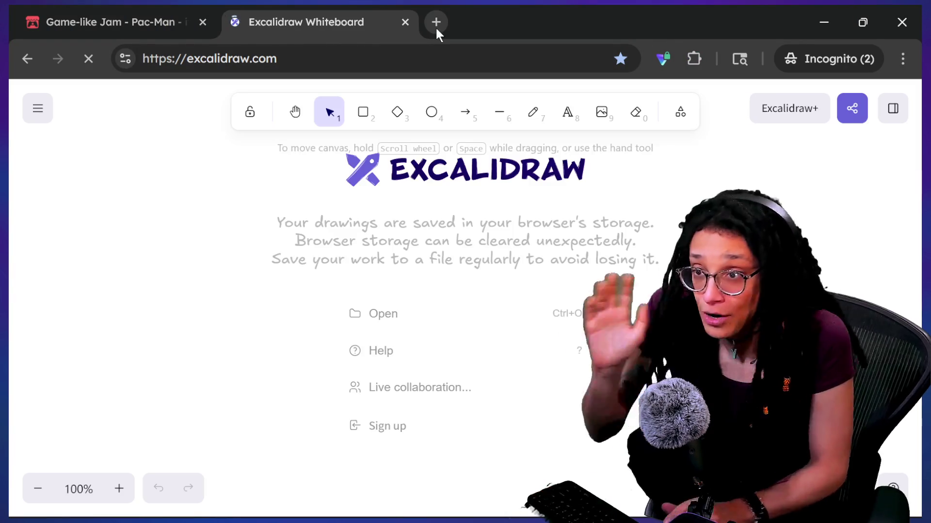
- Choose the dark theme from Excalidraw's main menu and return to the selection tool
click(38, 108)
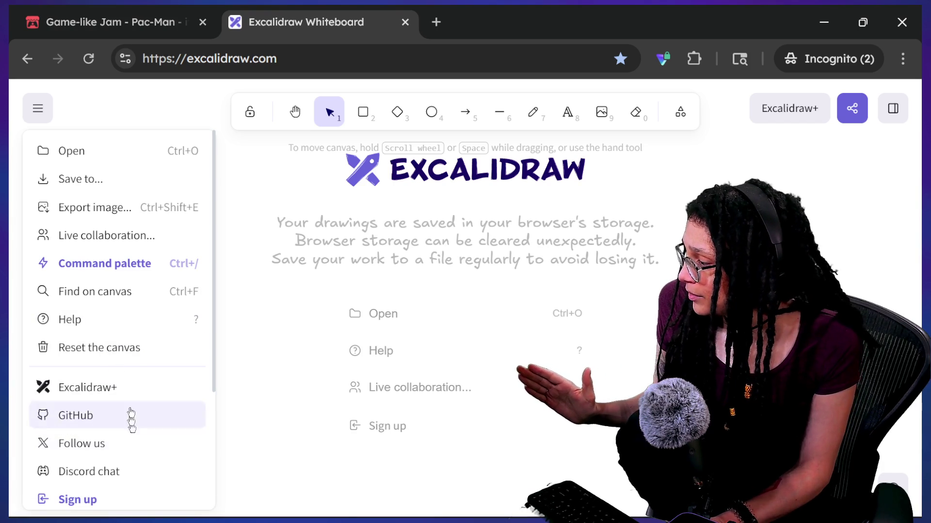
scroll(124, 451, down, 4)
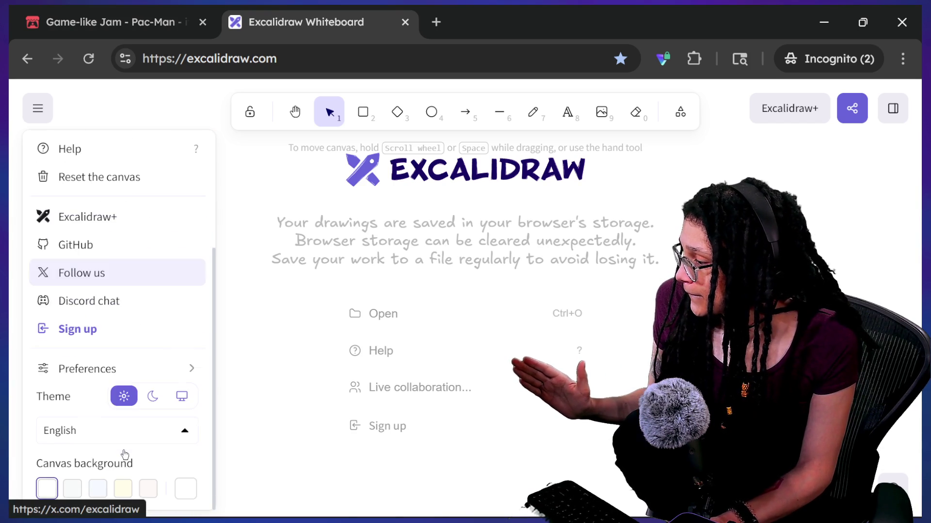
click(151, 396)
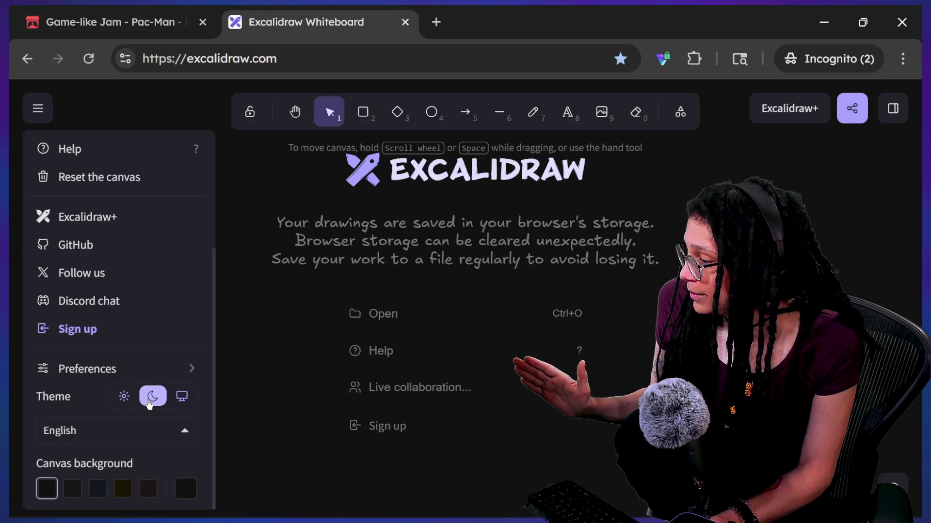
double_click(275, 298)
click(433, 116)
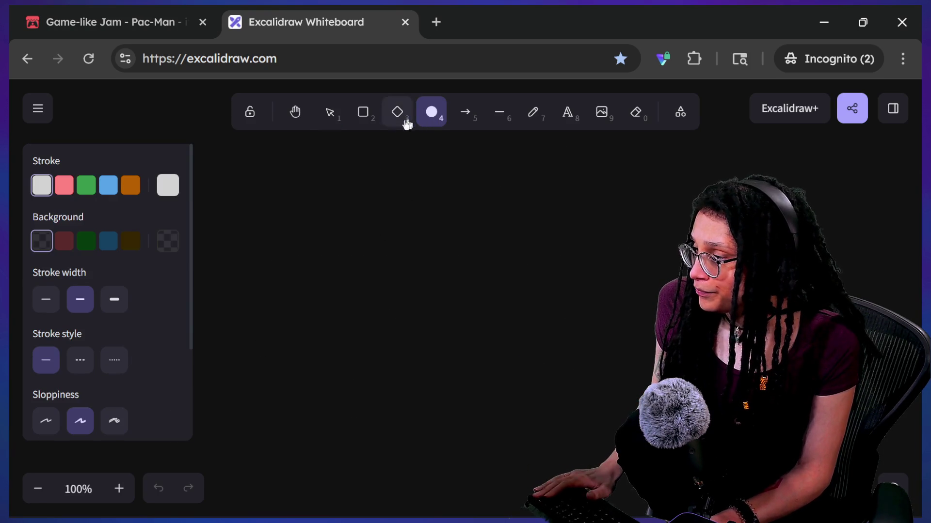
click(505, 167)
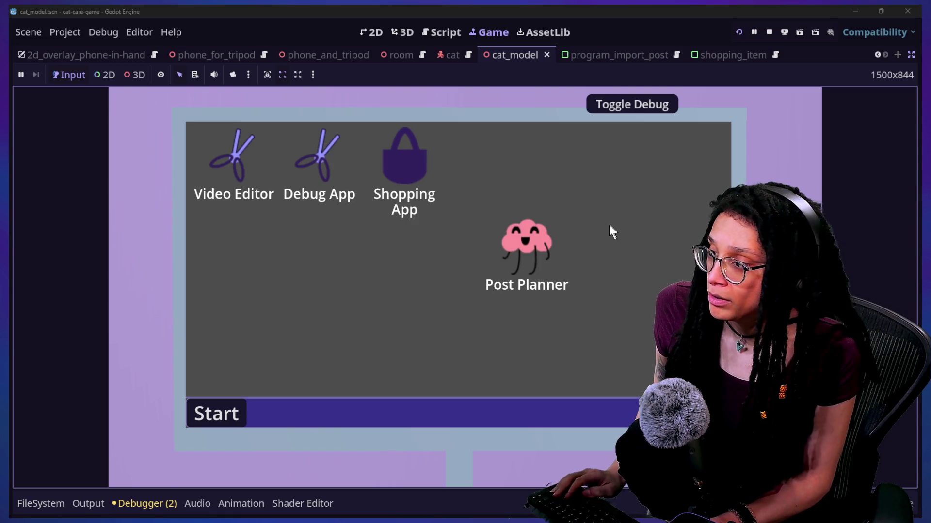
- Open the Post Planner app and start a post on Catstagram
double_click(538, 241)
click(544, 265)
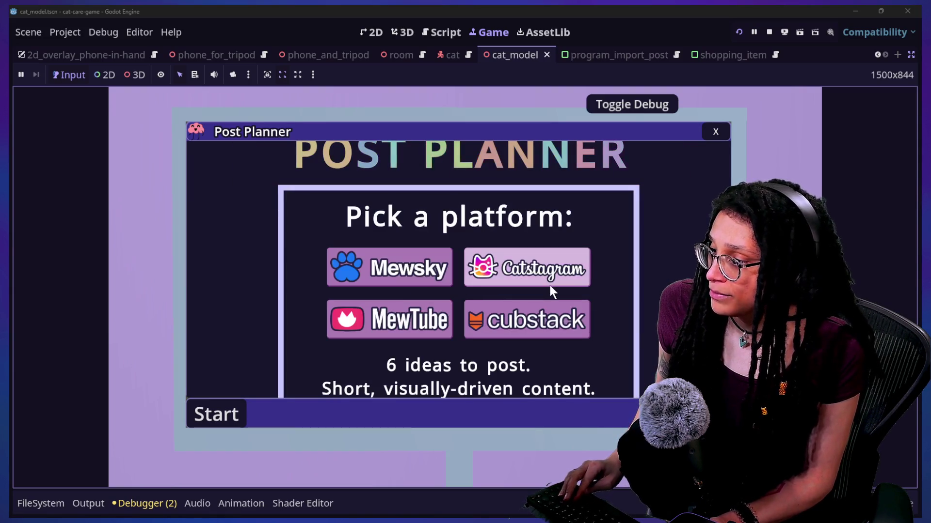
click(586, 277)
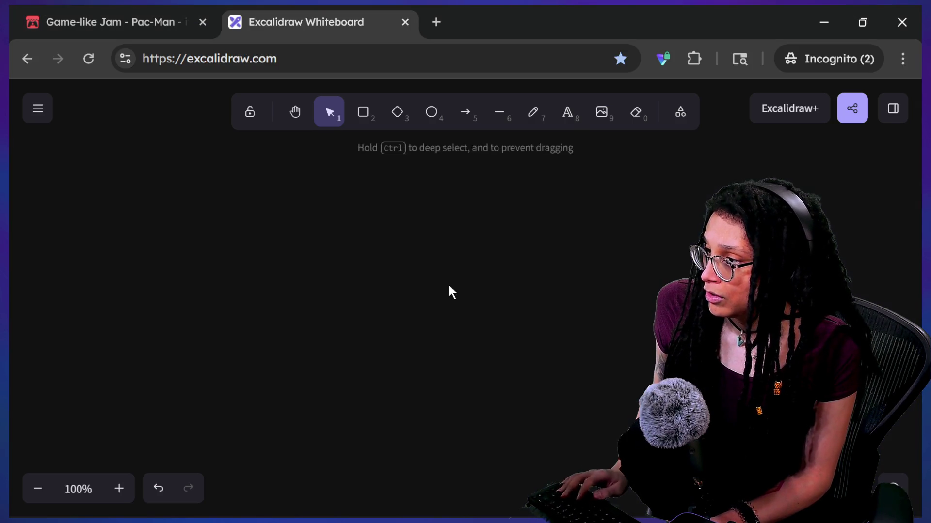
- Paste the cat-food-can image, nudge and shrink it, and make a copy
key(ctrl+v)
key(shift+Left)
key(shift+Down)
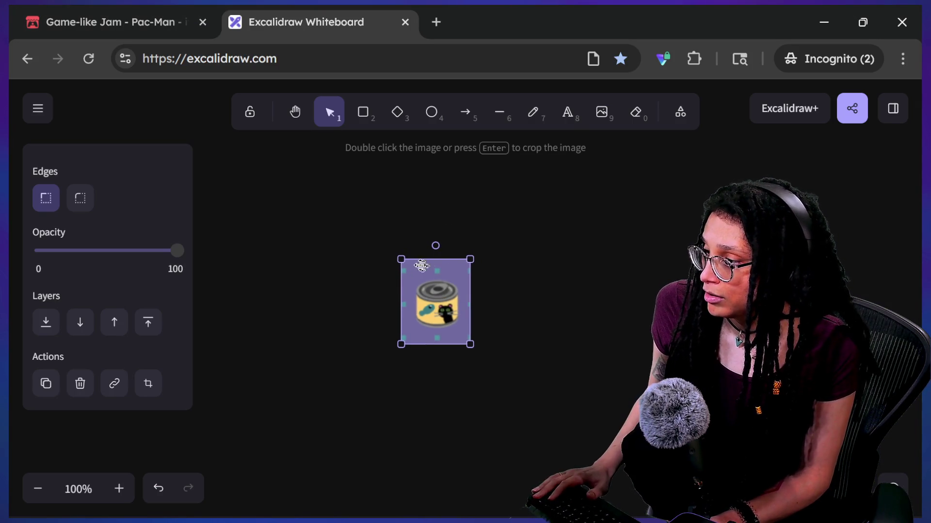
mouse_move(401, 260)
mouse_down()
mouse_move(435, 304)
mouse_move(431, 292)
mouse_move(609, 259)
mouse_move(640, 271)
mouse_up()
drag(579, 266, 560, 264)
click(601, 273)
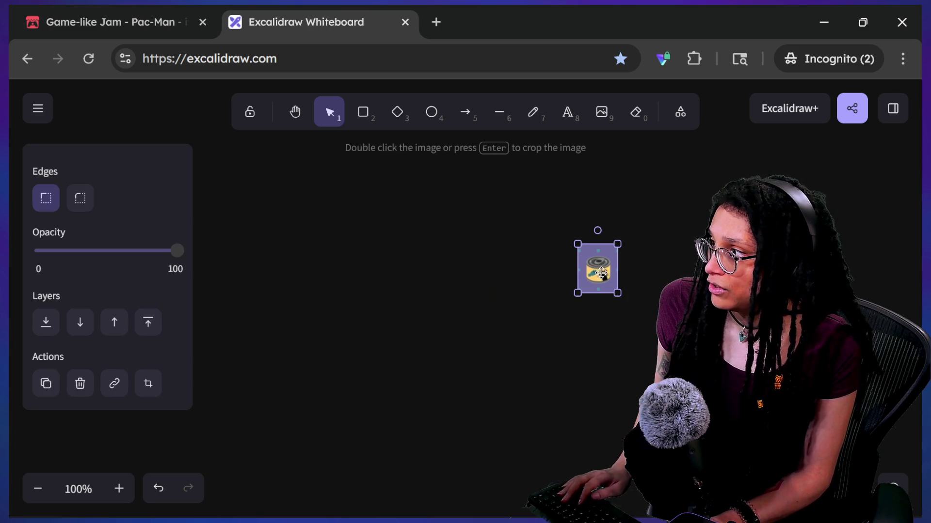
mouse_move(597, 277)
mouse_down()
mouse_move(406, 348)
mouse_move(388, 330)
mouse_move(360, 246)
mouse_up()
- Enlarge the right-hand can and line up four small can copies in a row
click(597, 271)
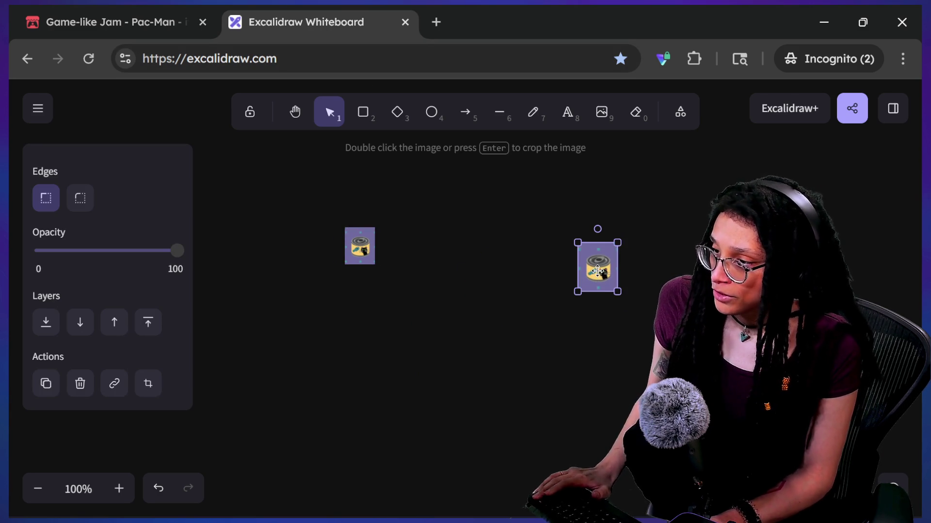
mouse_move(618, 241)
mouse_down()
mouse_move(673, 174)
mouse_move(573, 249)
mouse_move(591, 239)
mouse_up()
mouse_move(376, 250)
mouse_down()
mouse_move(299, 282)
mouse_move(295, 349)
mouse_move(476, 426)
mouse_move(455, 415)
mouse_move(463, 423)
mouse_move(328, 430)
mouse_move(408, 337)
mouse_move(387, 322)
mouse_up()
drag(453, 407, 438, 325)
drag(307, 342, 363, 320)
mouse_move(269, 289)
mouse_down()
mouse_move(315, 339)
mouse_move(308, 325)
mouse_up()
drag(381, 315, 383, 319)
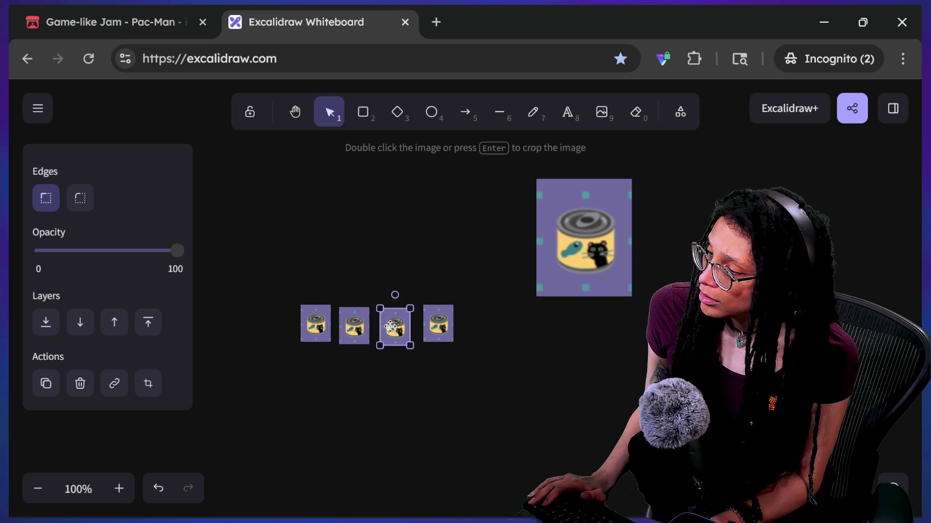
click(398, 258)
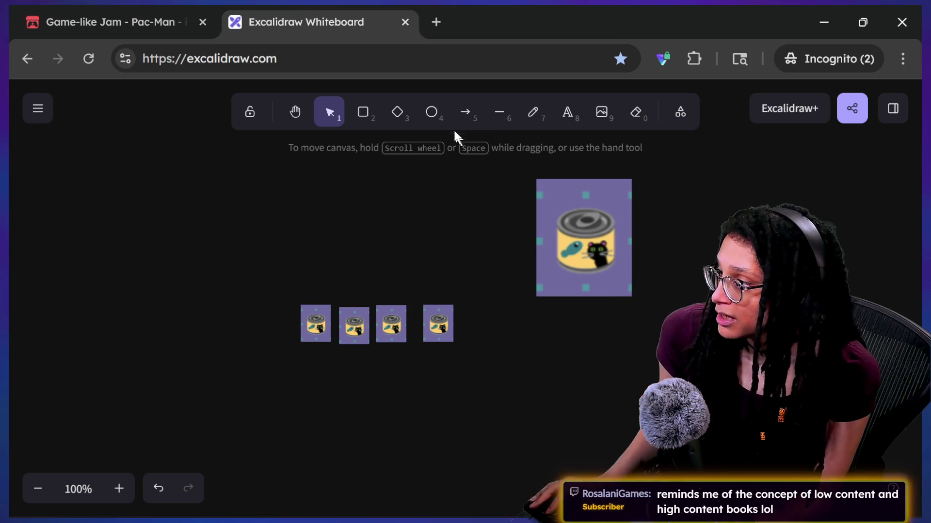
click(433, 116)
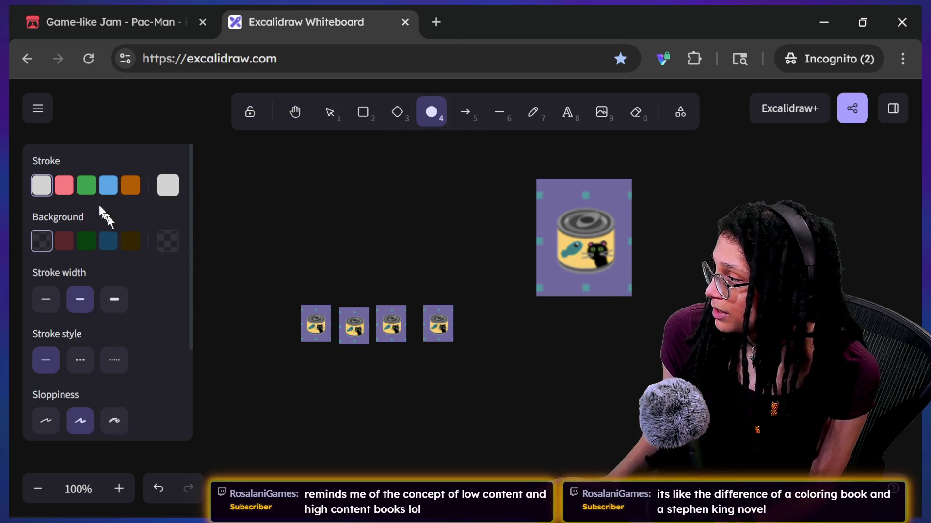
- Draw dark-blue filled ellipses with blue outlines above the cans
click(108, 241)
click(108, 186)
mouse_move(296, 192)
mouse_down()
mouse_move(327, 217)
mouse_move(329, 190)
mouse_move(305, 213)
mouse_move(316, 197)
mouse_up()
click(431, 112)
click(346, 217)
click(431, 112)
key(4)
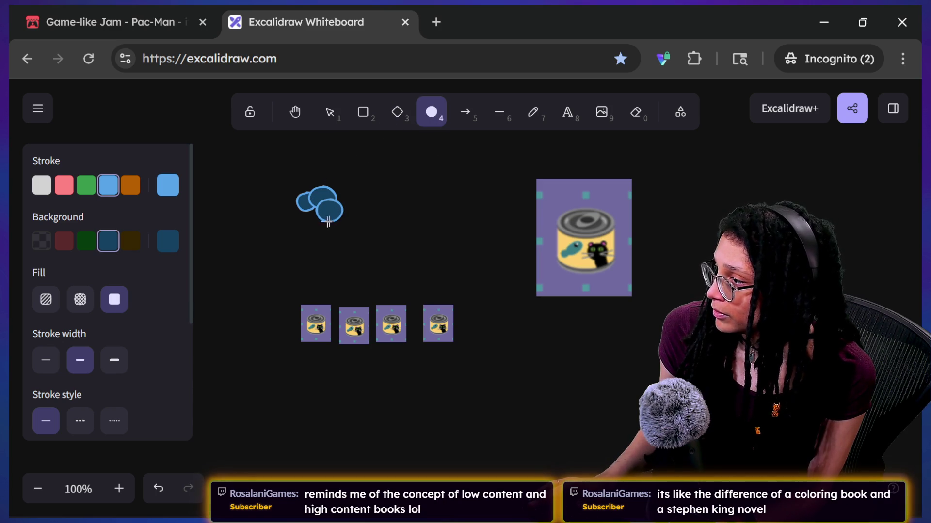
- Add more ellipses to the cloud and group them into one with Ctrl+G
click(322, 208)
click(382, 165)
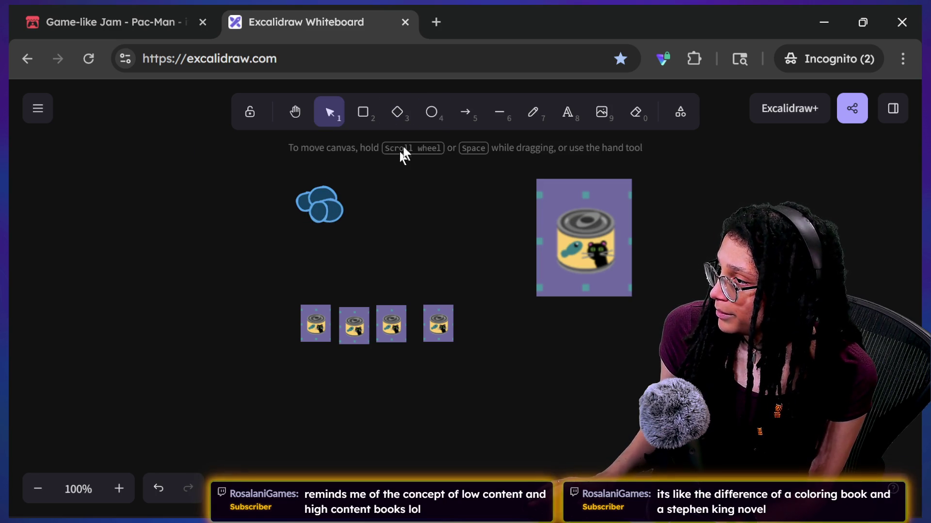
key(4)
drag(360, 187, 322, 216)
drag(291, 156, 405, 248)
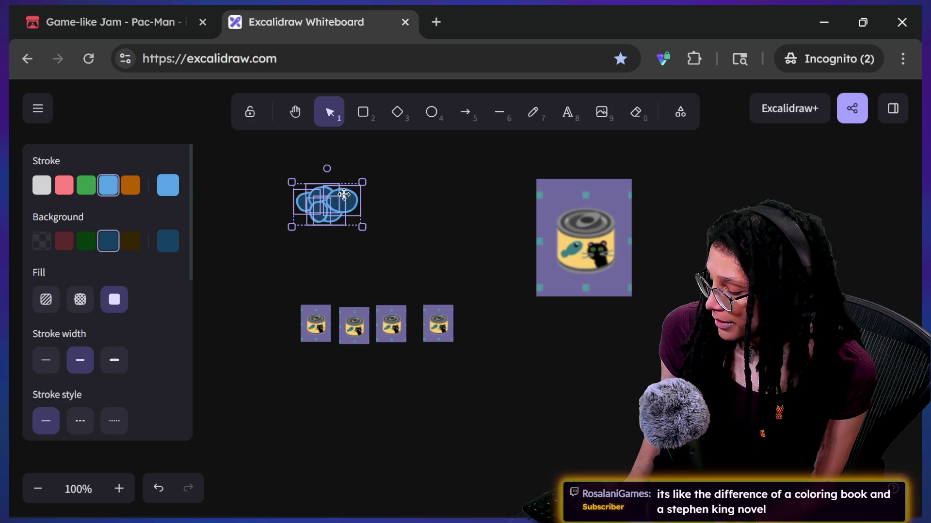
key(ctrl+g)
- Duplicate the row of four clouds into a vertical column and even out the spacing
mouse_move(342, 202)
mouse_down()
mouse_move(359, 203)
mouse_move(350, 212)
mouse_move(326, 195)
mouse_move(420, 207)
mouse_move(410, 193)
mouse_up()
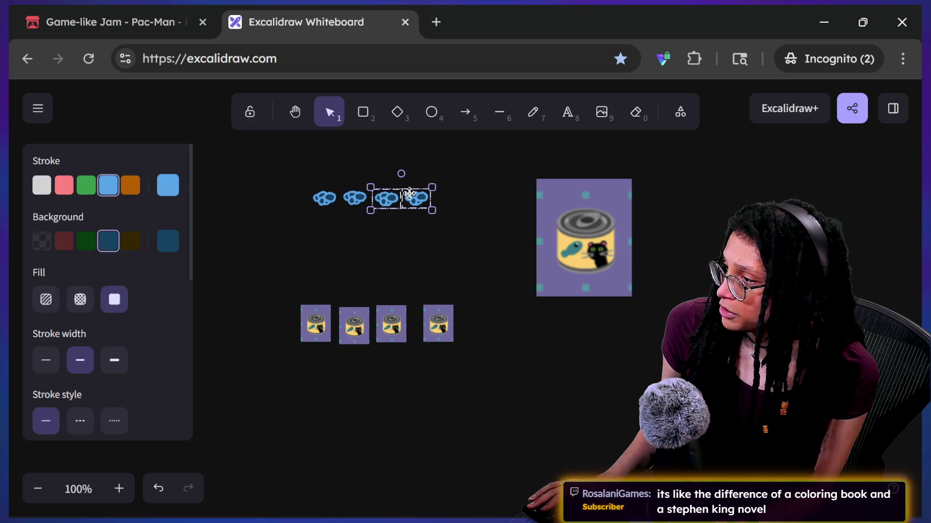
click(385, 181)
mouse_move(299, 156)
mouse_down()
mouse_move(464, 228)
mouse_move(459, 223)
mouse_move(422, 206)
mouse_move(456, 241)
mouse_up()
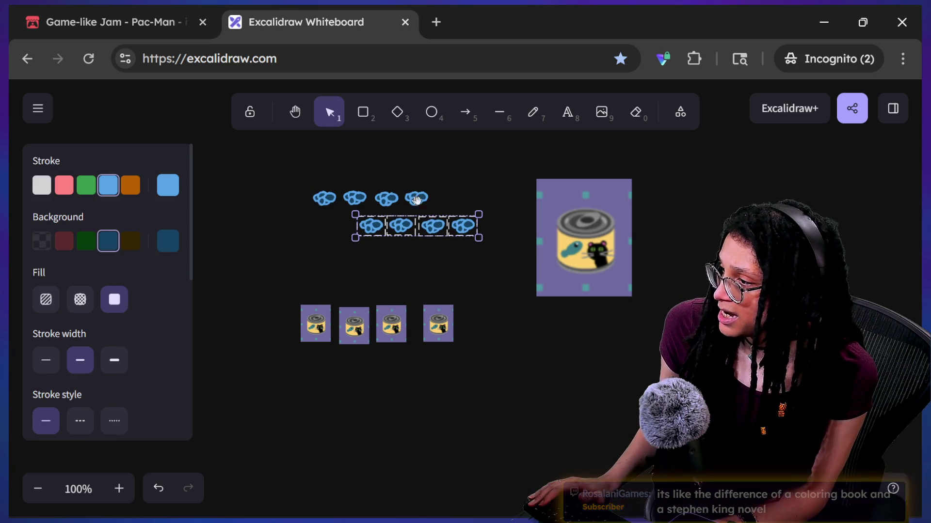
mouse_move(408, 210)
mouse_down()
mouse_move(449, 237)
mouse_move(438, 237)
mouse_move(438, 217)
mouse_move(438, 227)
mouse_move(513, 259)
mouse_up()
click(441, 233)
click(426, 200)
drag(426, 200, 455, 200)
mouse_move(390, 199)
mouse_down()
mouse_move(414, 200)
mouse_move(376, 201)
mouse_up()
click(361, 202)
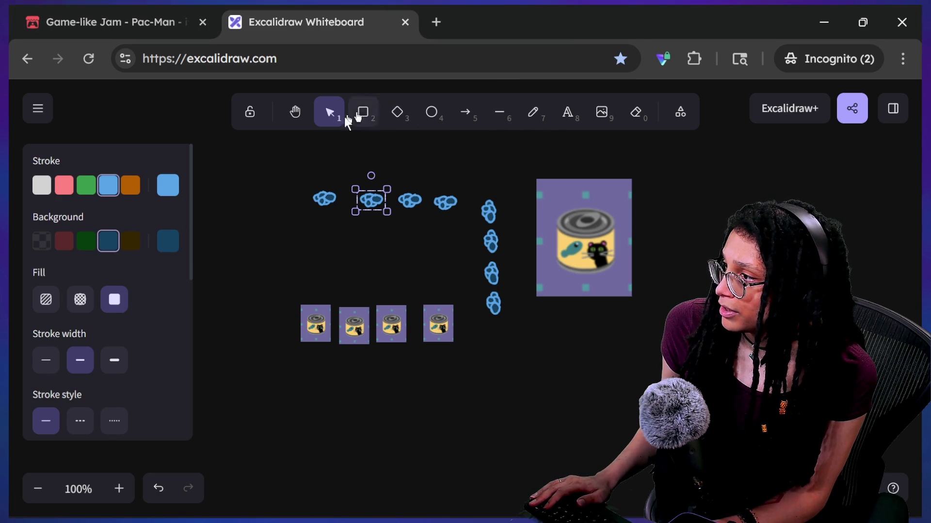
- Freehand-draw an orange starburst, pan the board, and select the star
click(533, 112)
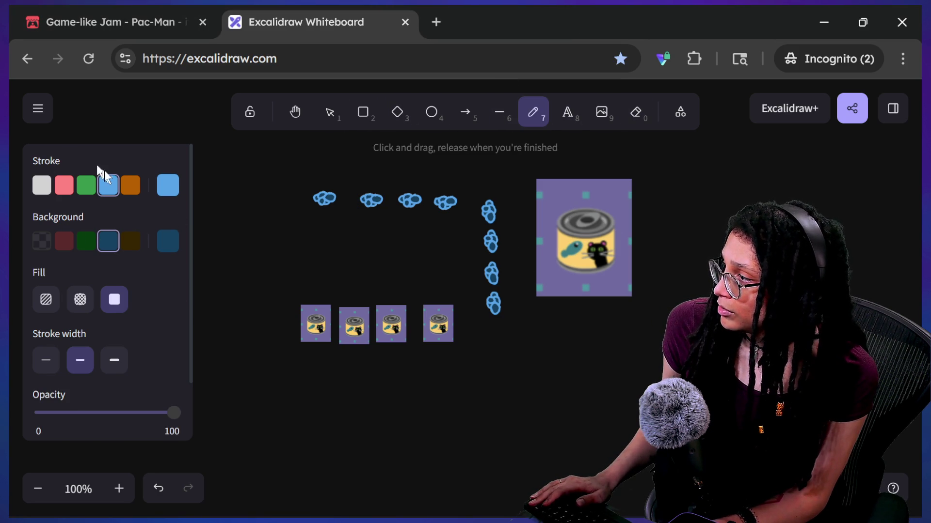
click(129, 186)
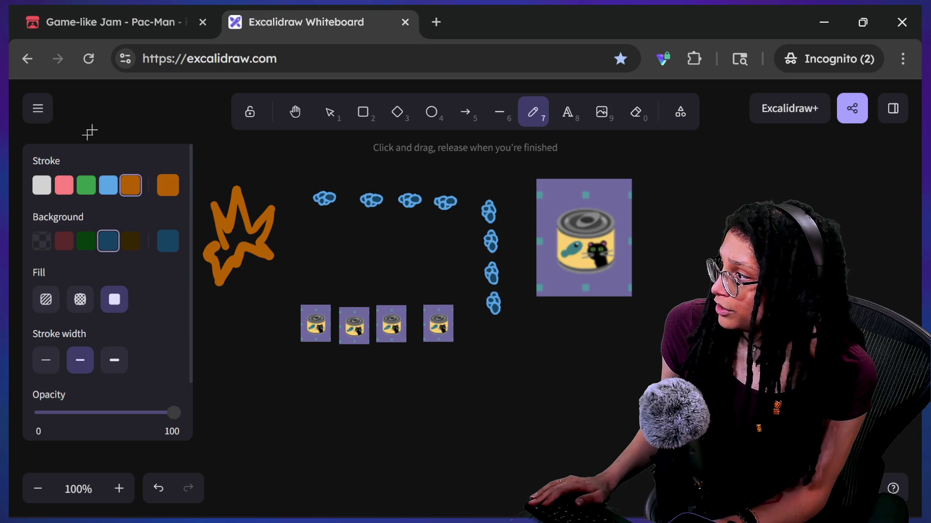
click(295, 112)
mouse_move(245, 218)
mouse_down()
mouse_move(111, 226)
mouse_move(284, 221)
mouse_move(267, 232)
mouse_move(309, 201)
mouse_move(287, 183)
mouse_move(341, 186)
mouse_move(255, 188)
mouse_move(343, 194)
mouse_up()
click(329, 113)
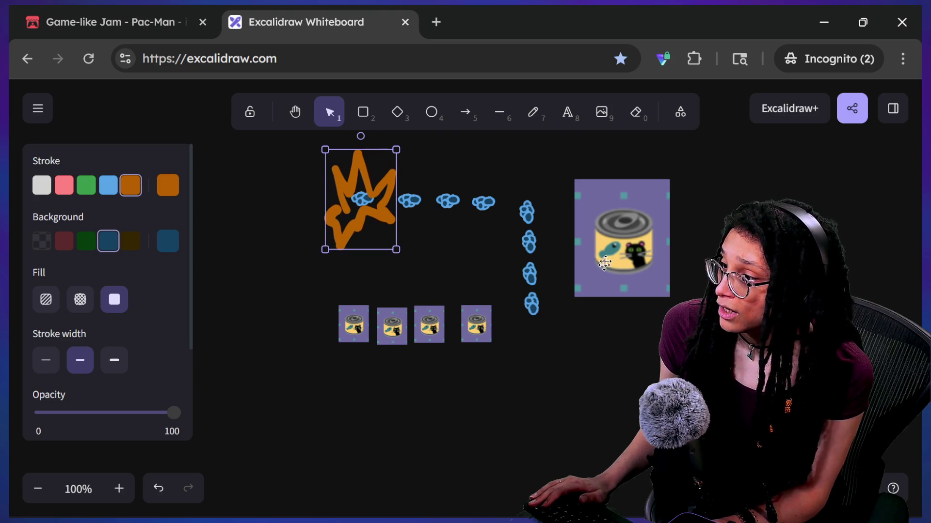
- Scale up all five can images together, the four small cans plus the large one
click(352, 327)
drag(292, 451, 552, 303)
shift+click(622, 262)
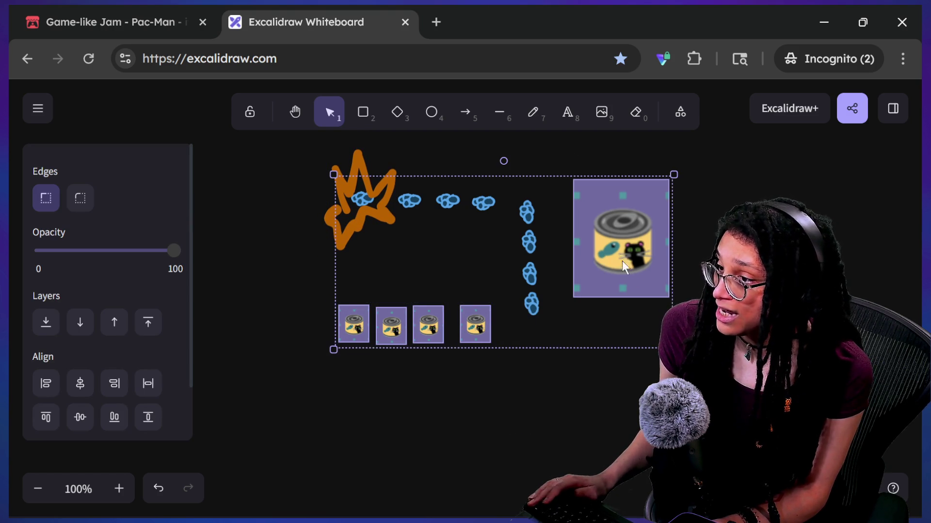
mouse_move(674, 350)
mouse_down()
mouse_move(698, 383)
mouse_move(730, 381)
mouse_move(720, 373)
mouse_up()
- Shrink the large can slightly, shift the star right and down, and move the small cans beneath it
click(353, 240)
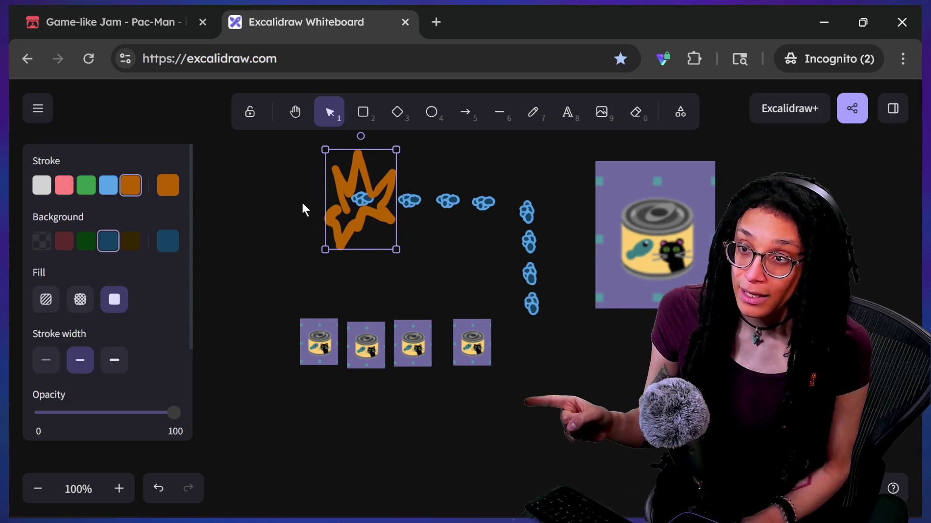
click(620, 174)
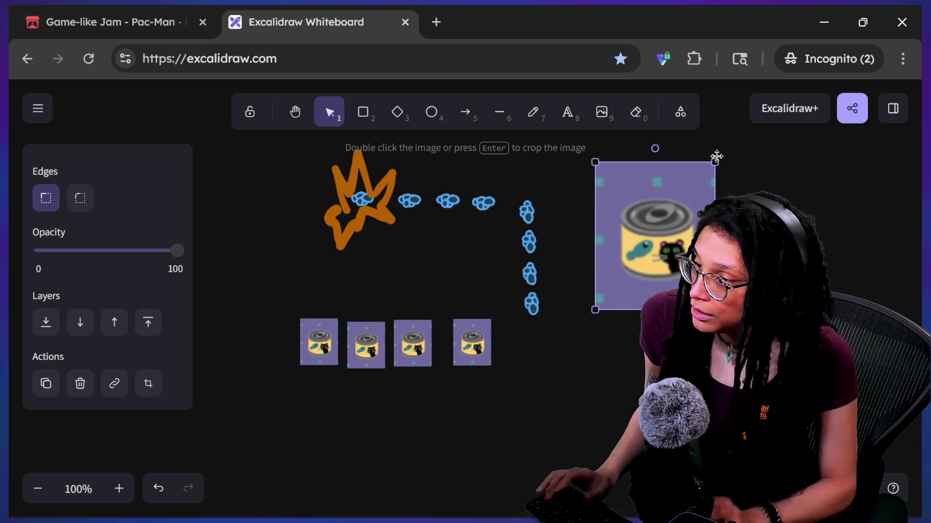
drag(717, 157, 705, 174)
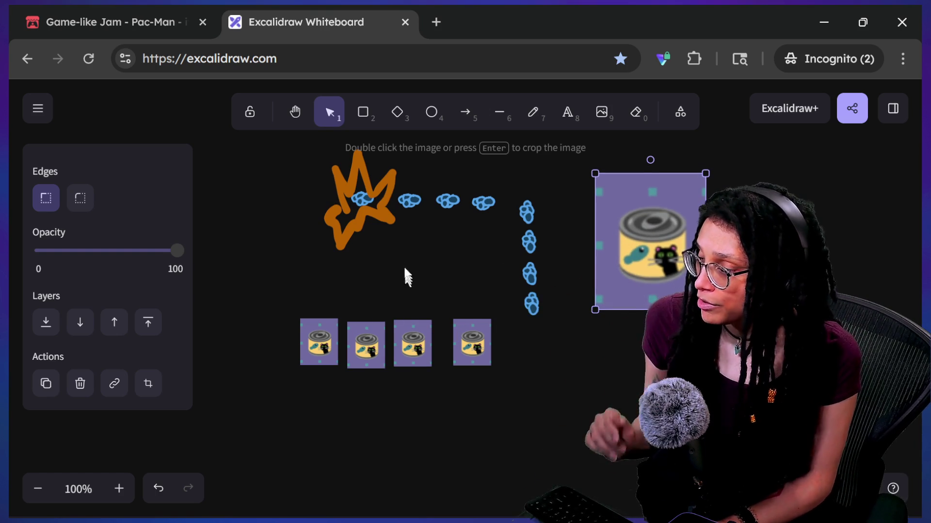
click(357, 228)
drag(358, 229, 368, 248)
mouse_move(266, 321)
mouse_down()
mouse_move(504, 388)
mouse_move(436, 347)
mouse_move(473, 275)
mouse_move(476, 301)
mouse_move(457, 280)
mouse_move(497, 455)
mouse_move(474, 322)
mouse_up()
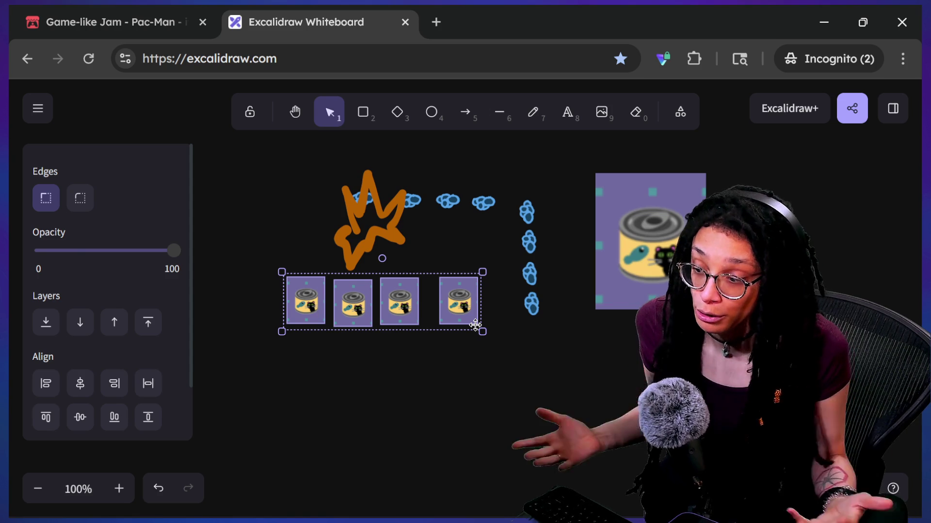
- Slide the first small can onto the second, move the large can up-left, and the leftmost can up-right
click(354, 374)
mouse_move(303, 310)
mouse_down()
mouse_move(292, 278)
mouse_move(317, 331)
mouse_move(291, 284)
mouse_up()
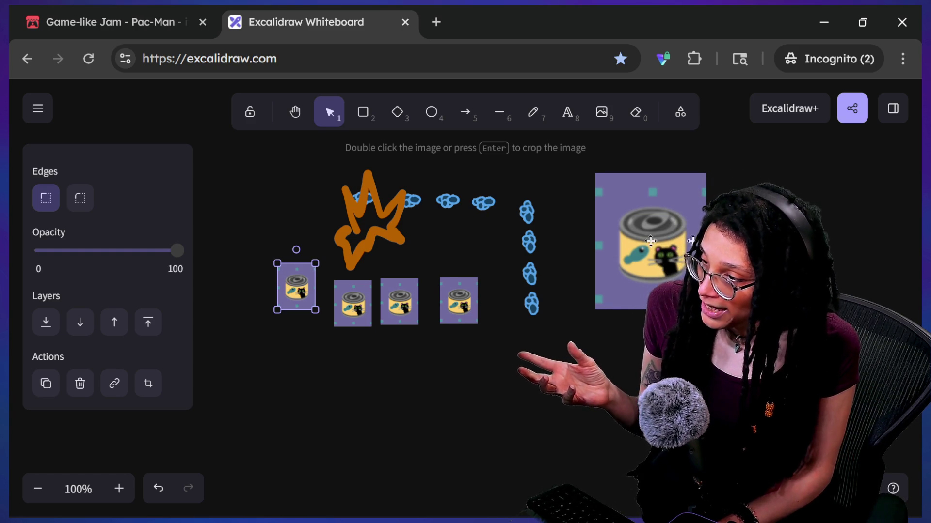
mouse_move(690, 261)
mouse_down()
mouse_move(662, 233)
mouse_move(650, 248)
mouse_up()
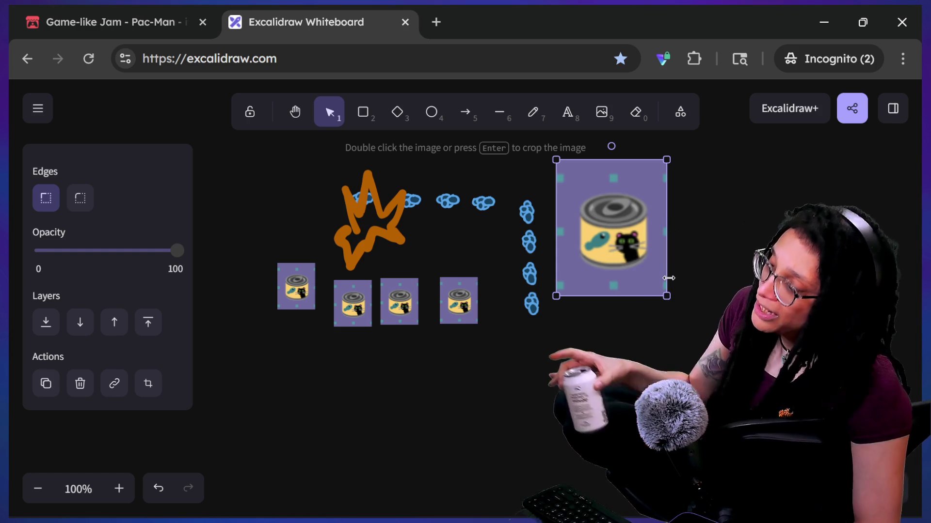
mouse_move(299, 296)
mouse_down()
mouse_move(340, 258)
mouse_move(322, 282)
mouse_up()
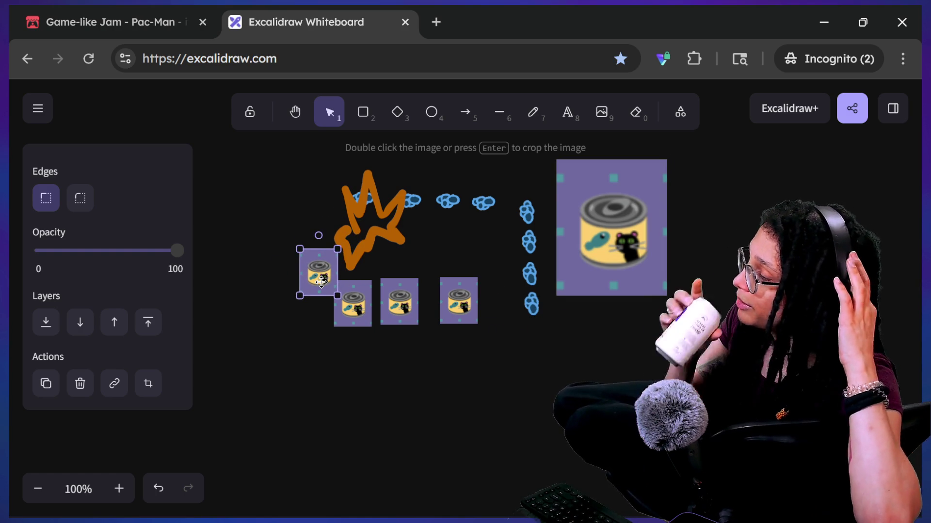
- Nudge the remaining small cans into new spots, then stop the running game in Godot
click(214, 293)
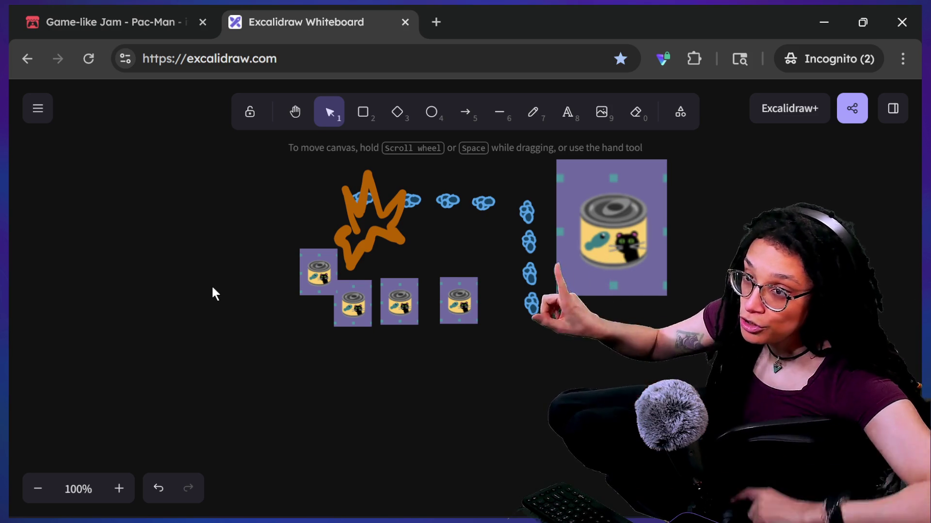
mouse_move(324, 298)
mouse_down()
mouse_move(335, 309)
mouse_move(464, 300)
mouse_up()
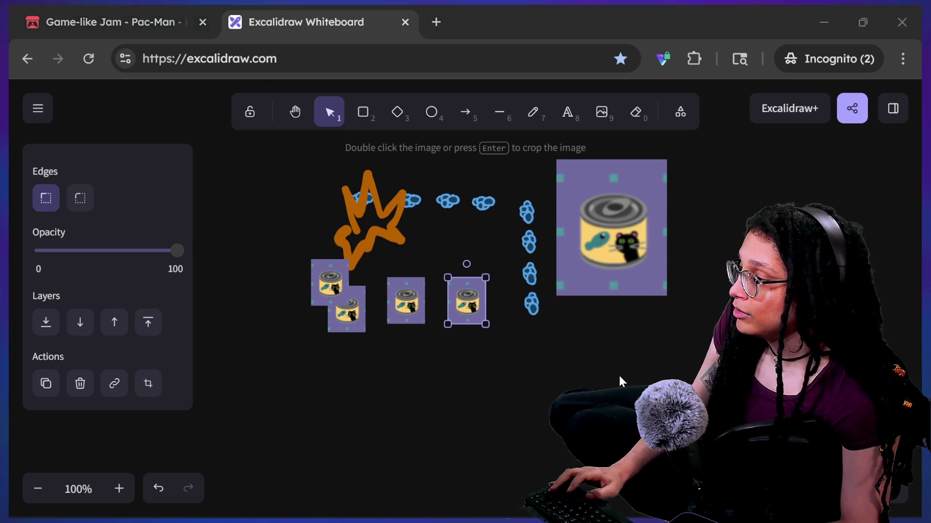
key(alt+Tab)
click(769, 32)
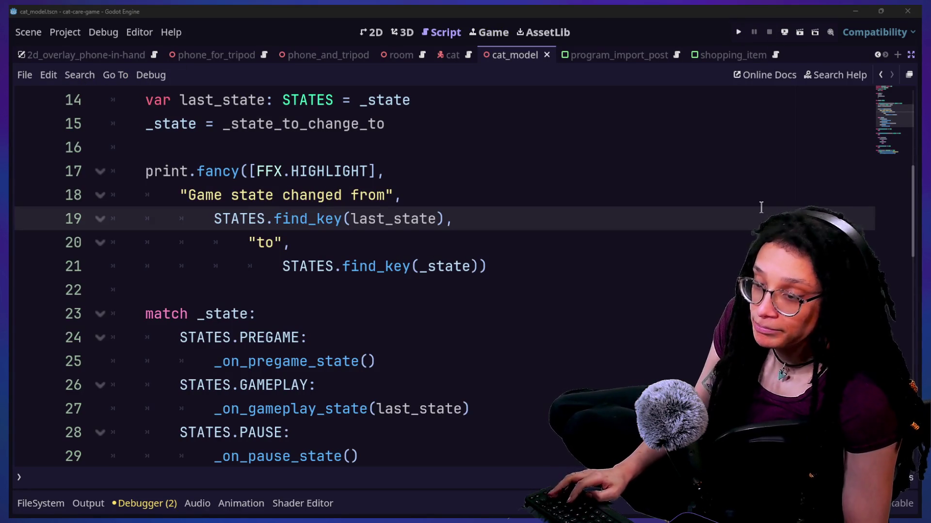
- Check the stream chat, then return to the Godot script with the caret on line 22
key(alt+Tab)
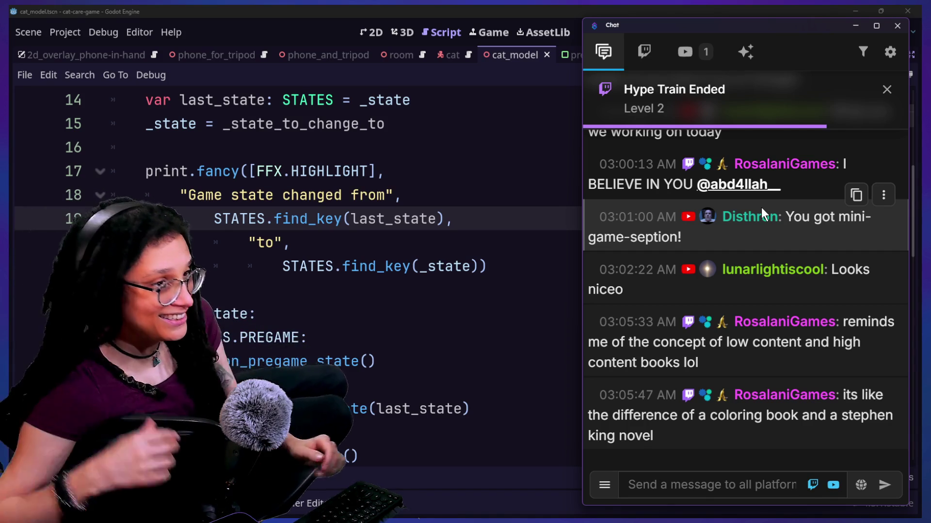
click(338, 239)
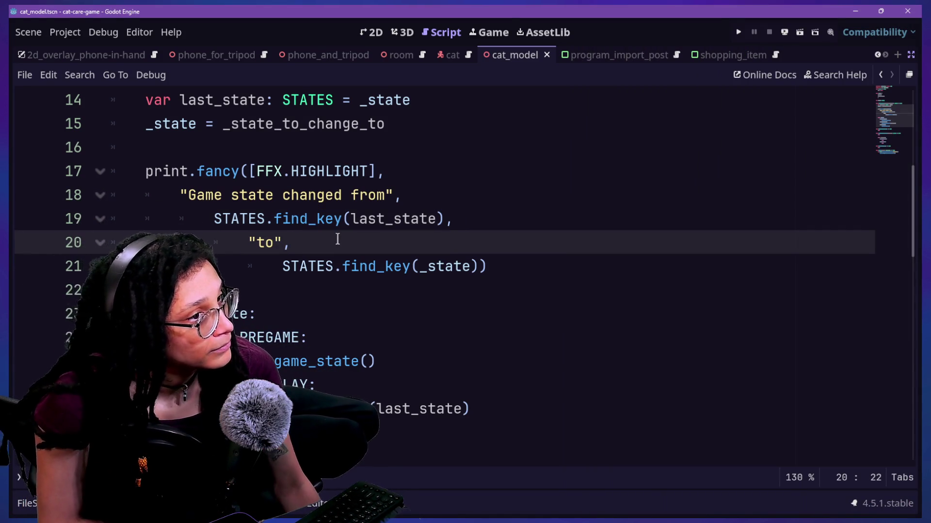
click(287, 281)
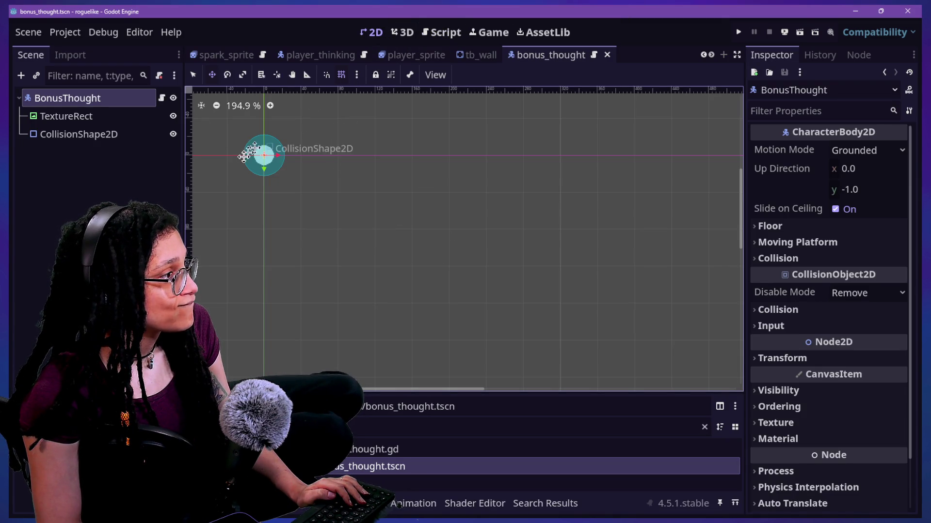
- Review the bonus_thought script, placing the caret on the return 16 and _my_worth lines
scroll(253, 153, up, 2)
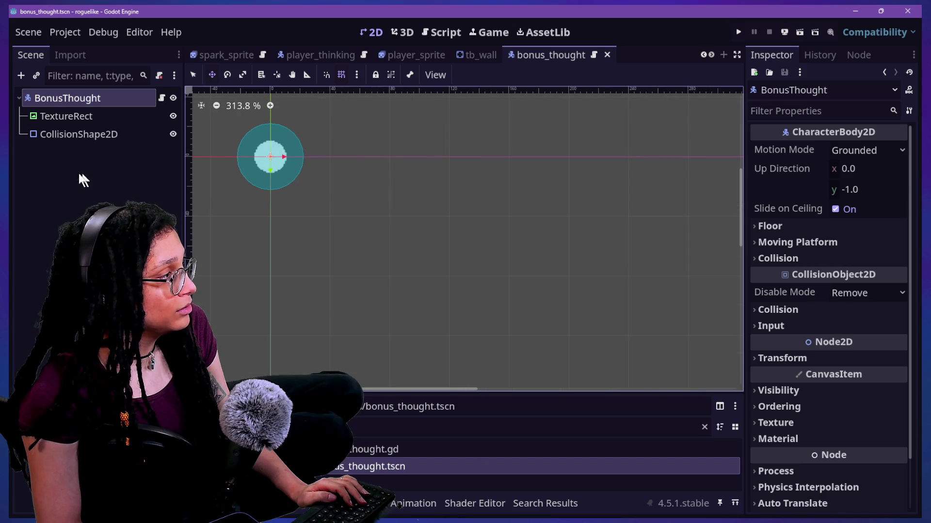
click(435, 42)
click(412, 223)
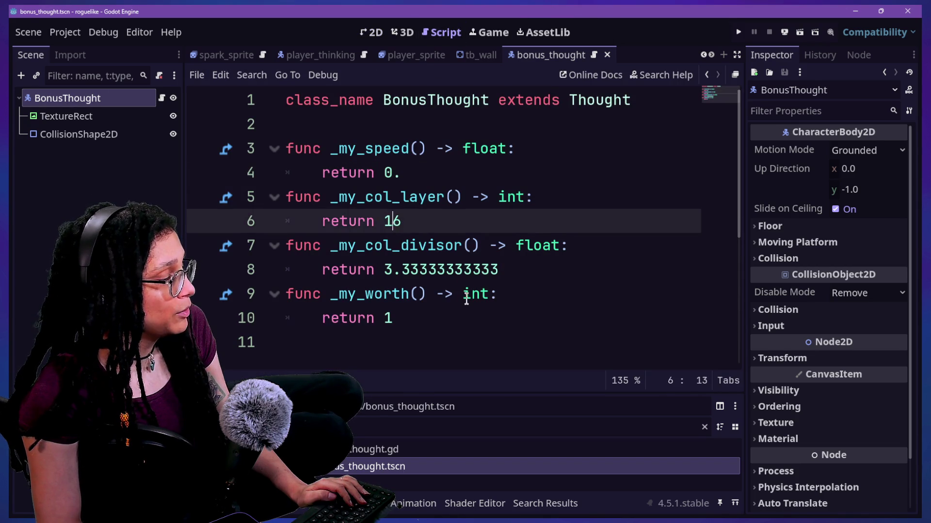
click(466, 297)
mouse_move(466, 301)
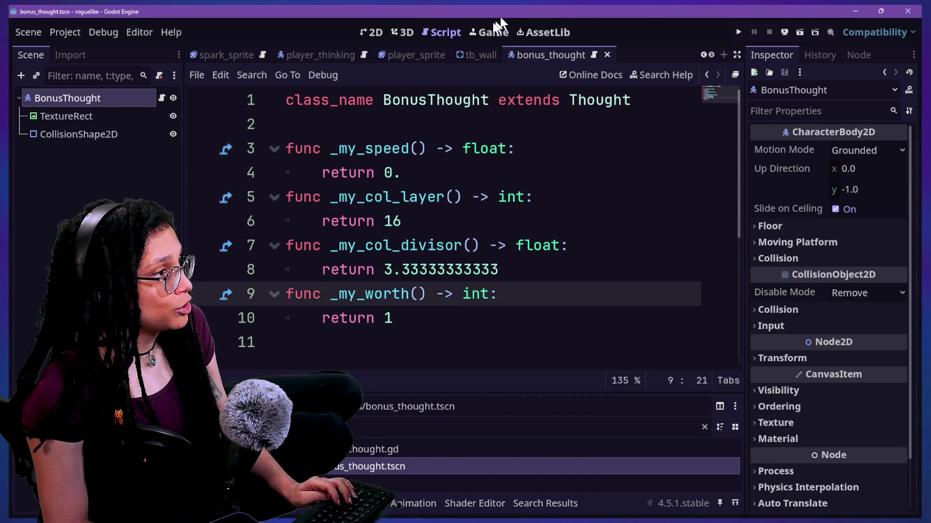
click(472, 32)
- Quick-open thought_battle.gd by searching 'thought'
key(shift+alt+o)
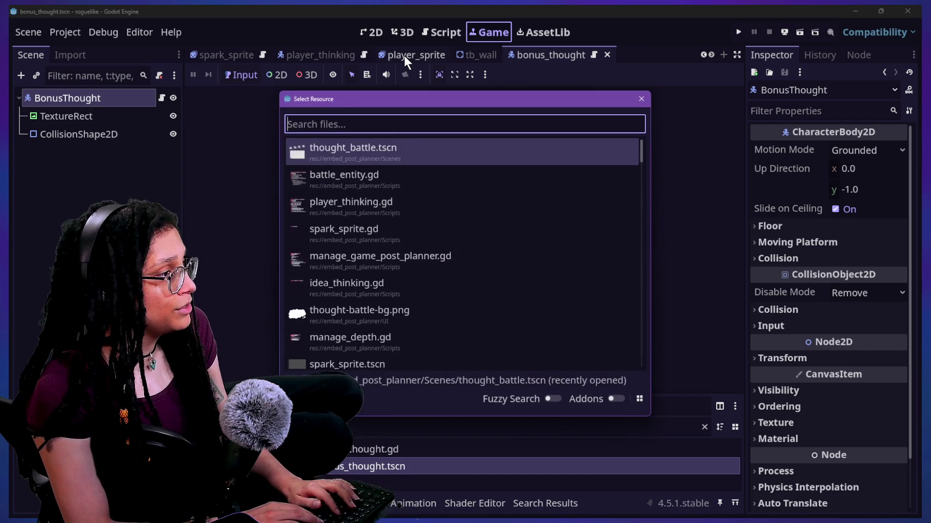
text(thought)
key(Down)
key(Down)
key(Down)
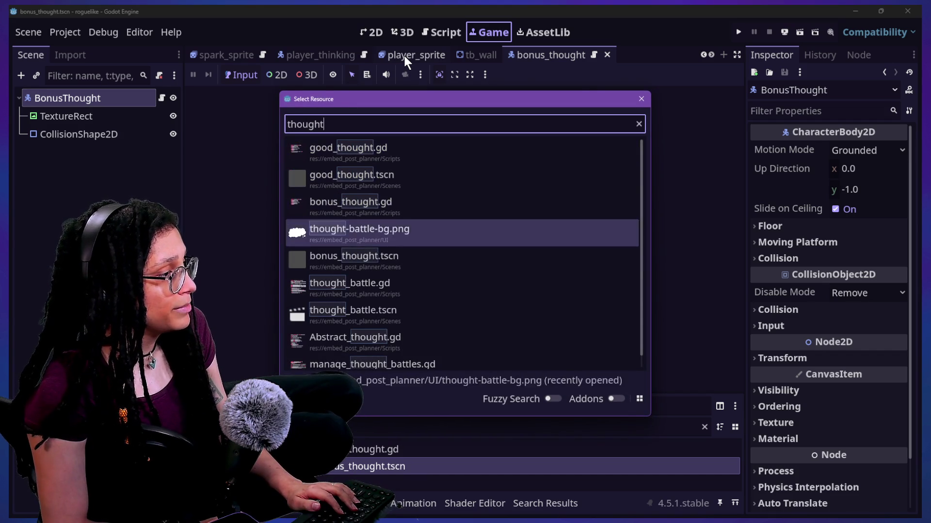
key(Return)
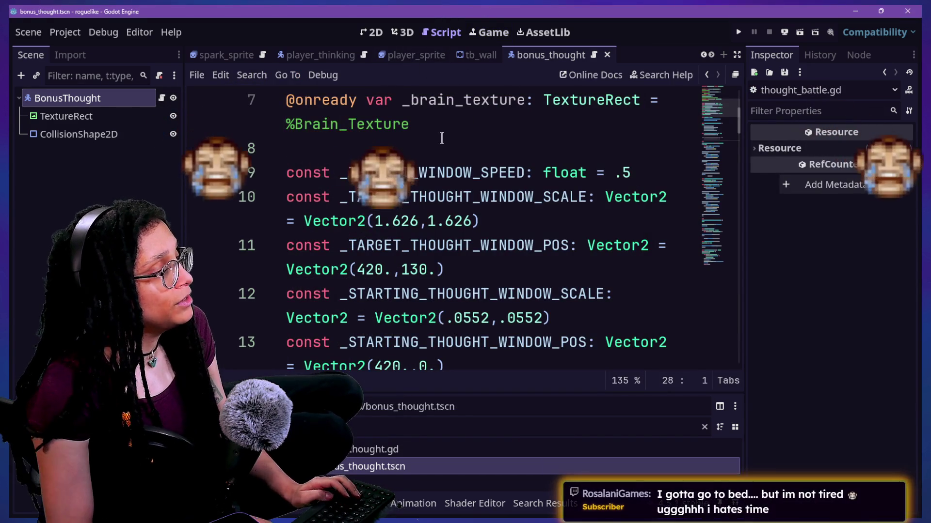
- Quick-open thought_battle.tscn and show it in the 2D view
key(shift+alt+o)
text(thought)
key(Down)
key(Down)
key(Down)
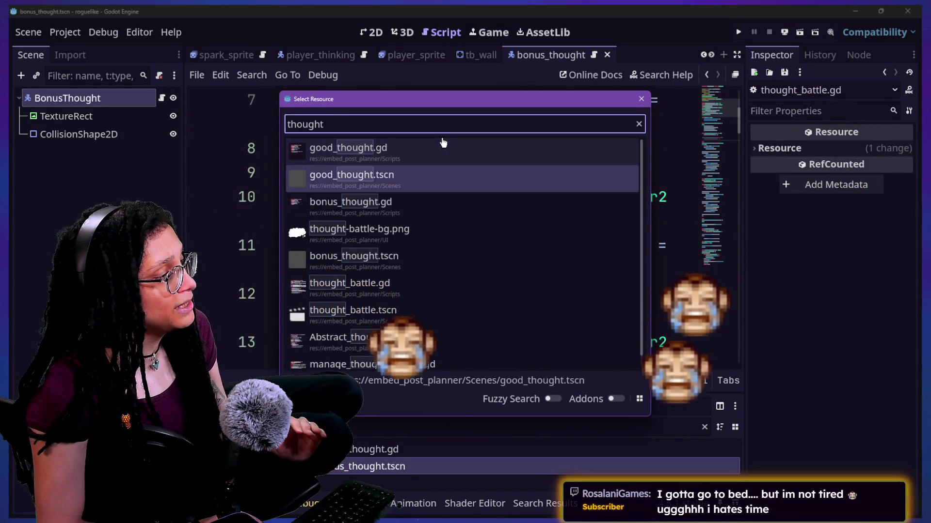
key(Down)
key(Return)
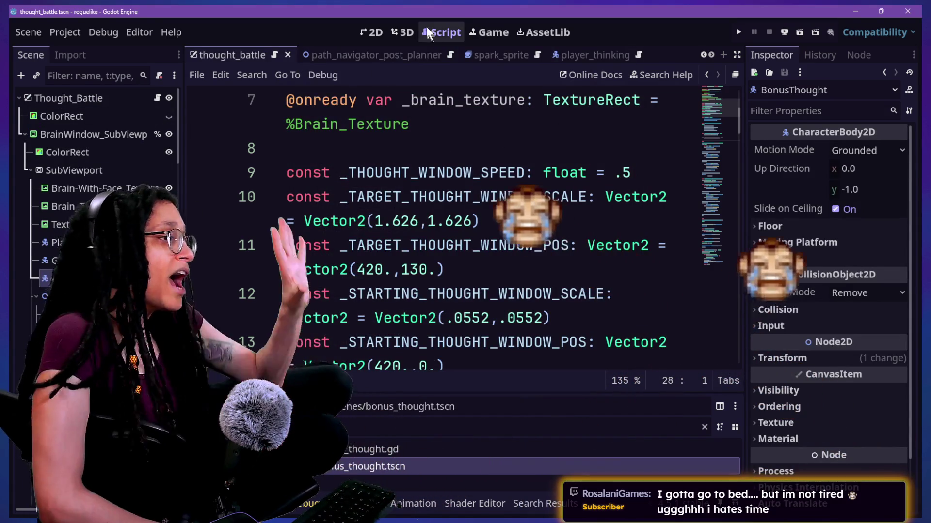
click(380, 38)
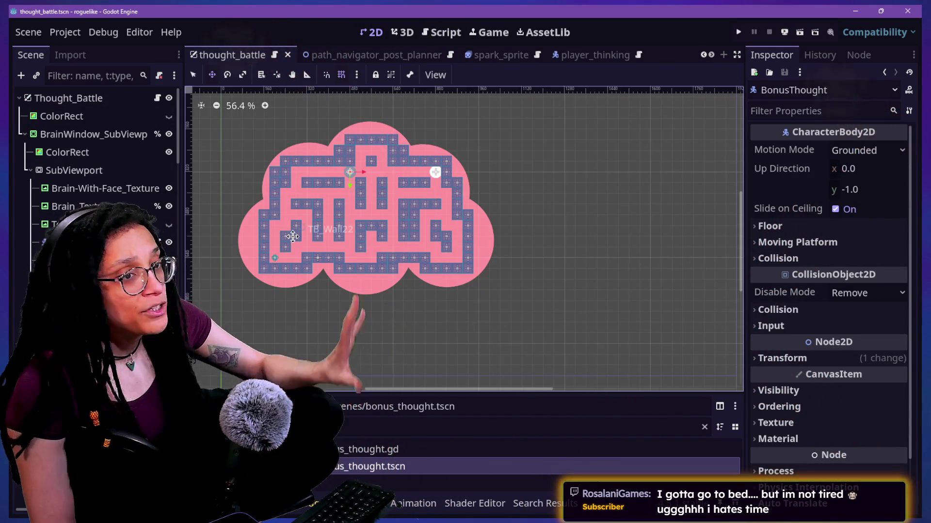
scroll(292, 236, up, 2)
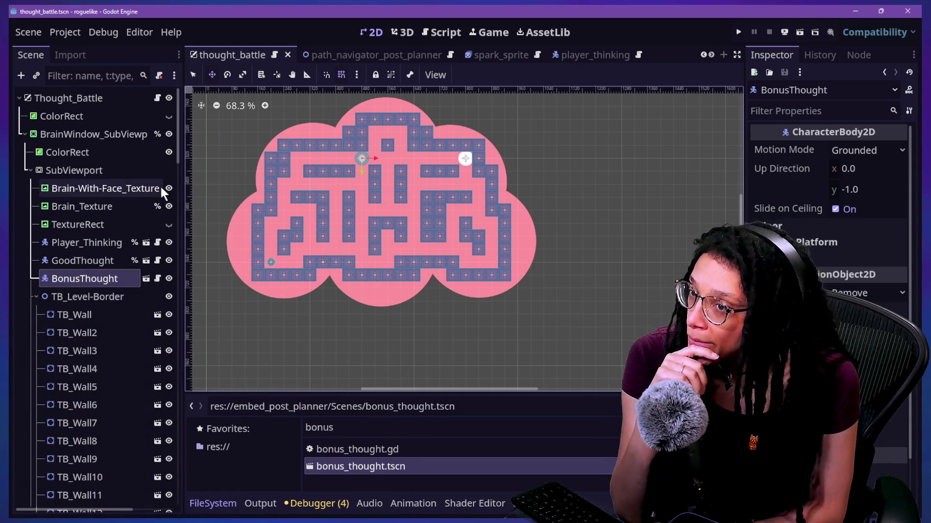
scroll(421, 115, up, 6)
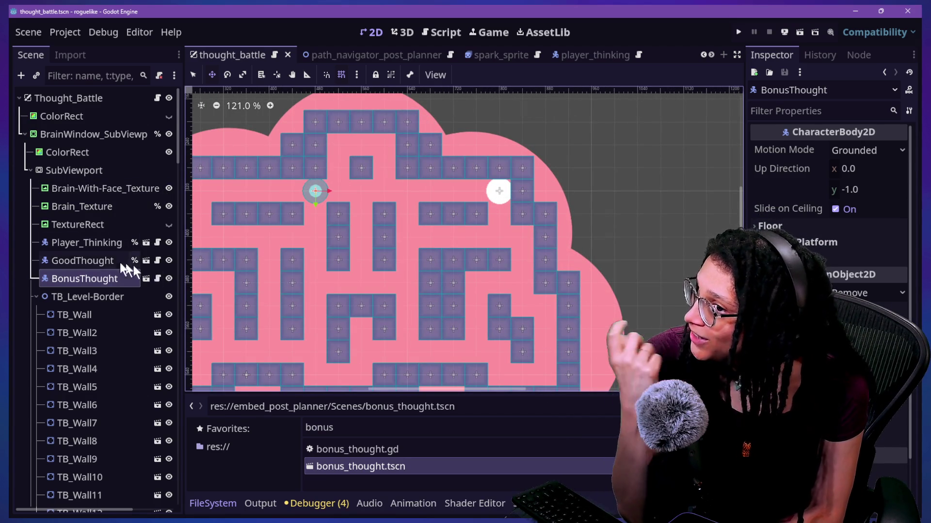
click(87, 244)
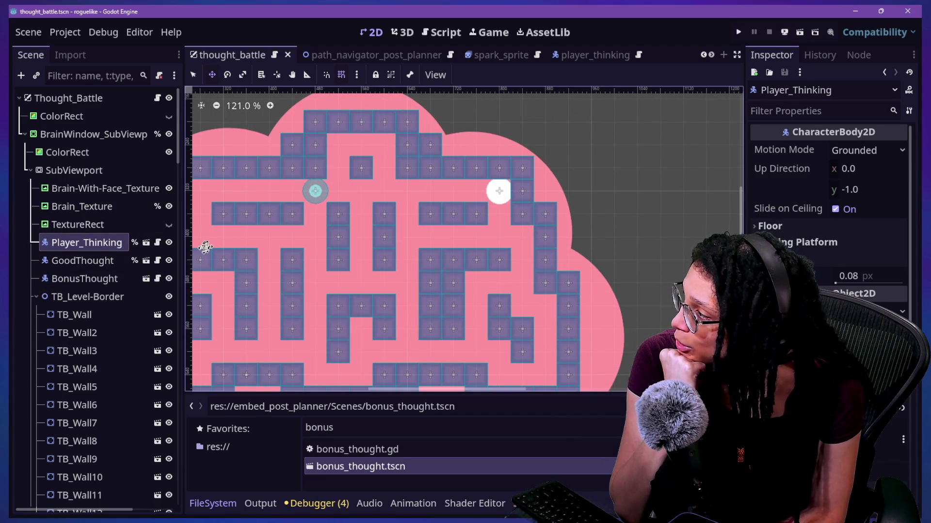
scroll(236, 235, down, 4)
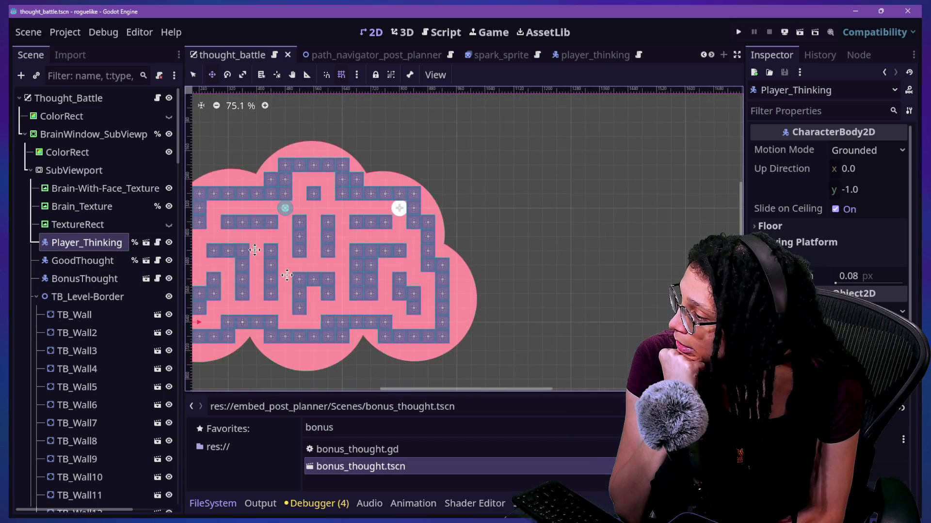
drag(394, 393, 366, 392)
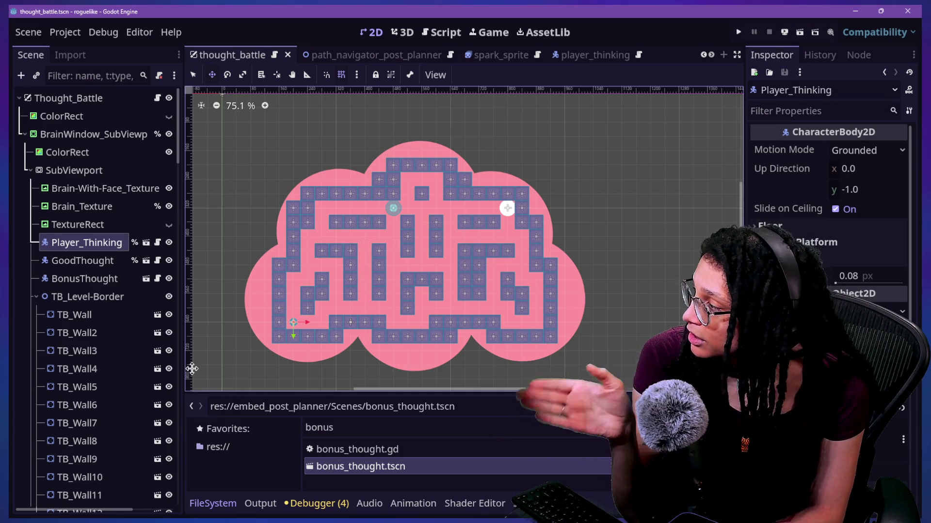
click(100, 265)
- Duplicate the GoodThought node and drag the GoodThought2 copy into the middle of the maze
click(100, 280)
click(88, 263)
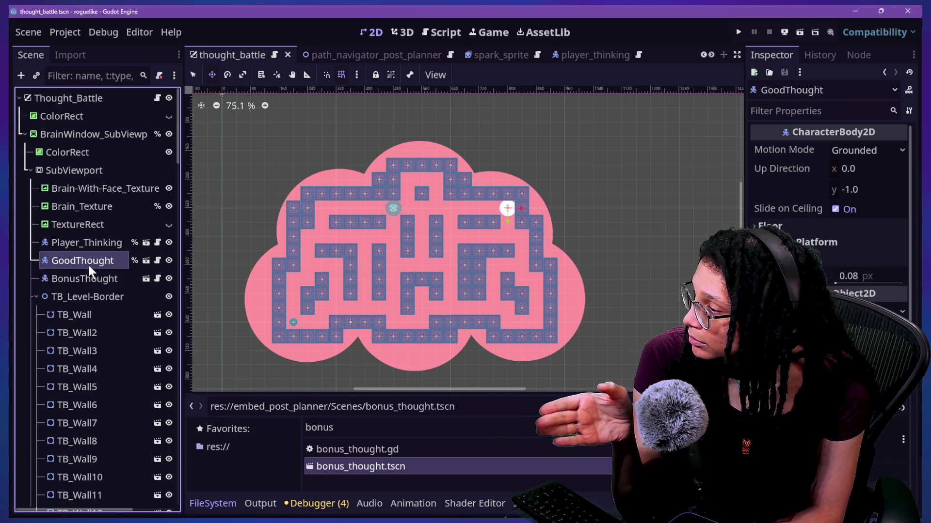
key(ctrl+d)
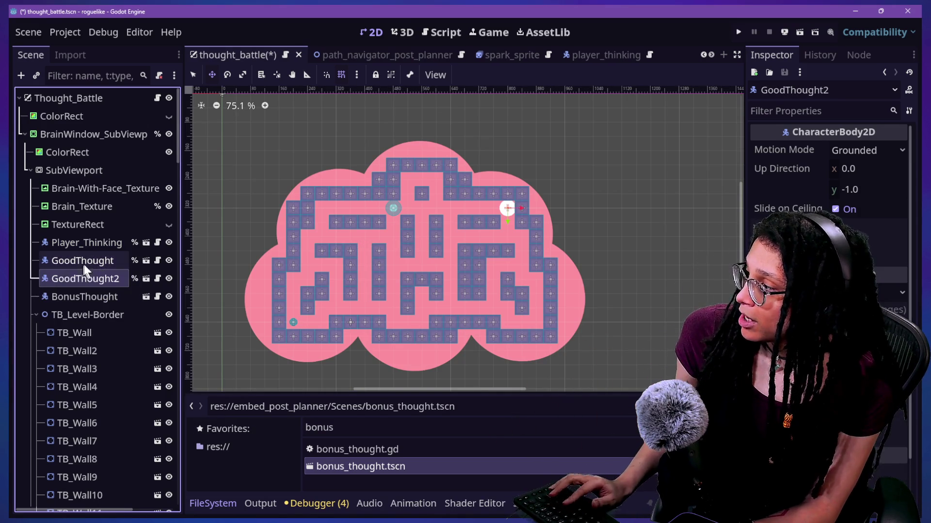
mouse_move(579, 192)
mouse_down()
mouse_move(440, 323)
mouse_move(397, 297)
mouse_move(404, 323)
mouse_move(455, 239)
mouse_move(426, 270)
mouse_move(445, 269)
mouse_move(433, 272)
mouse_move(438, 279)
mouse_move(444, 270)
mouse_up()
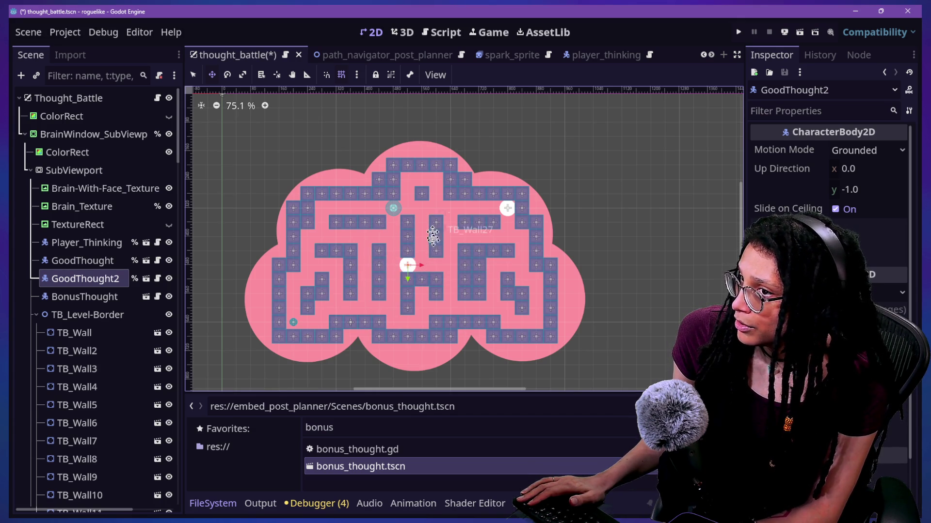
scroll(406, 307, up, 3)
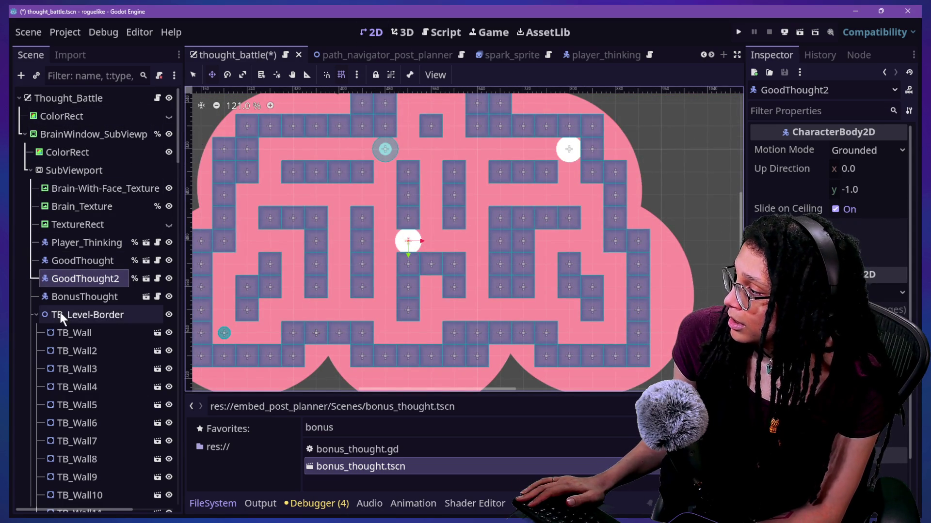
- Toggle the TB_Level-Border walls' visibility to compare, leave them visible, and collapse the group
click(173, 313)
click(167, 312)
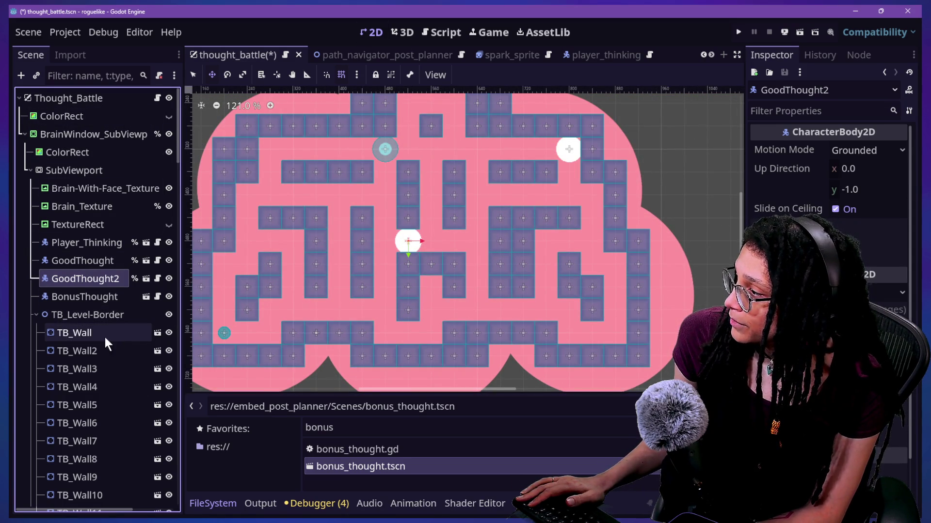
click(169, 314)
click(168, 313)
click(168, 312)
click(167, 312)
click(167, 312)
click(168, 313)
scroll(33, 362, down, 10)
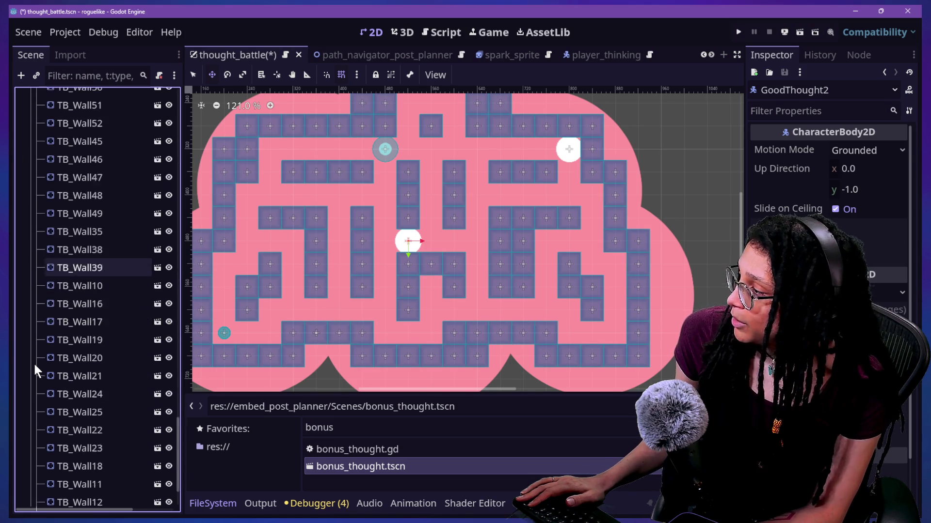
scroll(33, 362, up, 10)
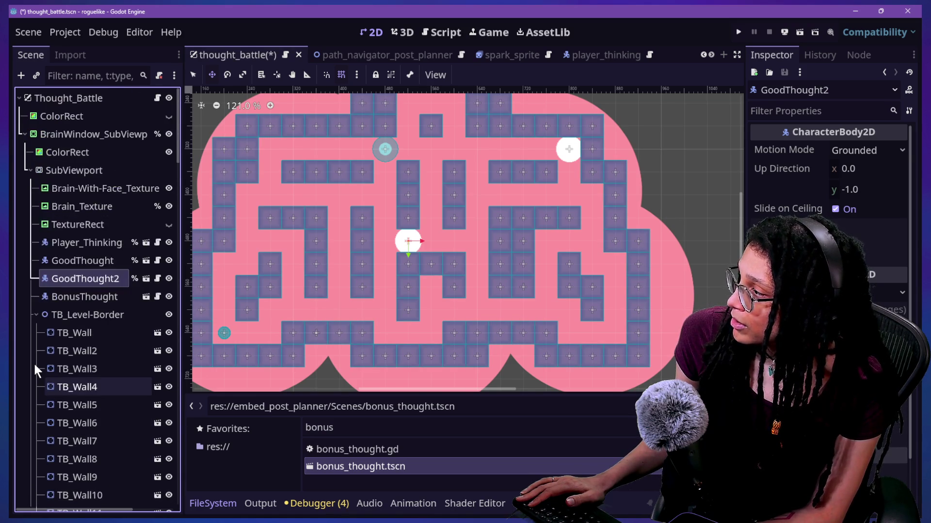
scroll(65, 298, down, 1)
click(37, 262)
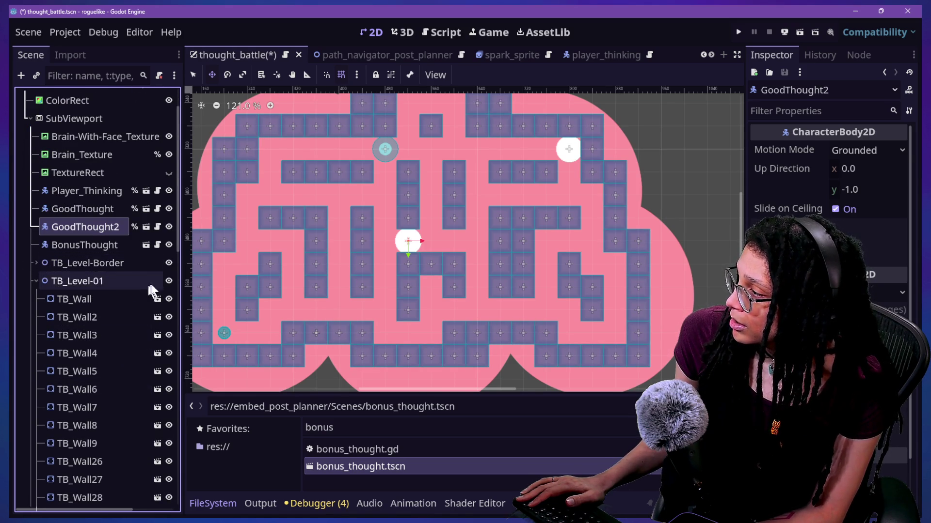
- Switch to plain selection mode and select walls TB_Wall3, TB_Wall8 and TB_Wall9
click(112, 334)
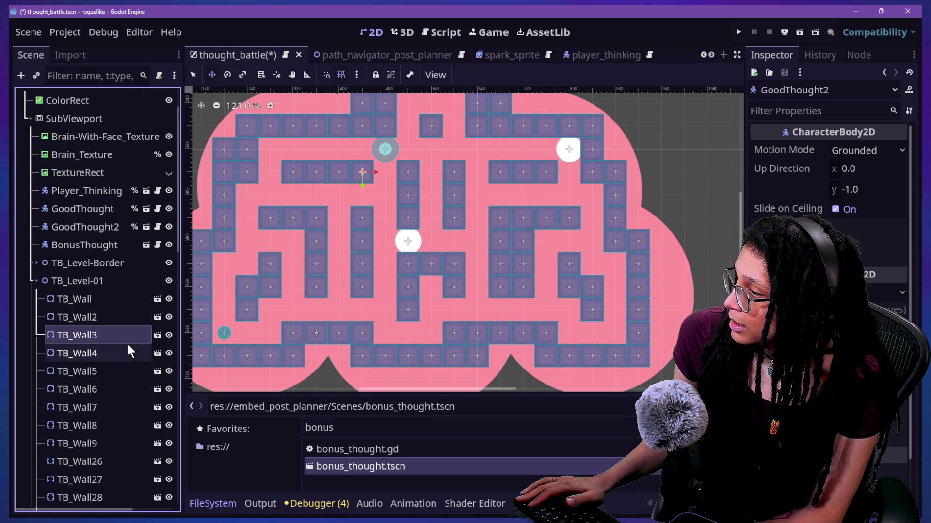
click(197, 80)
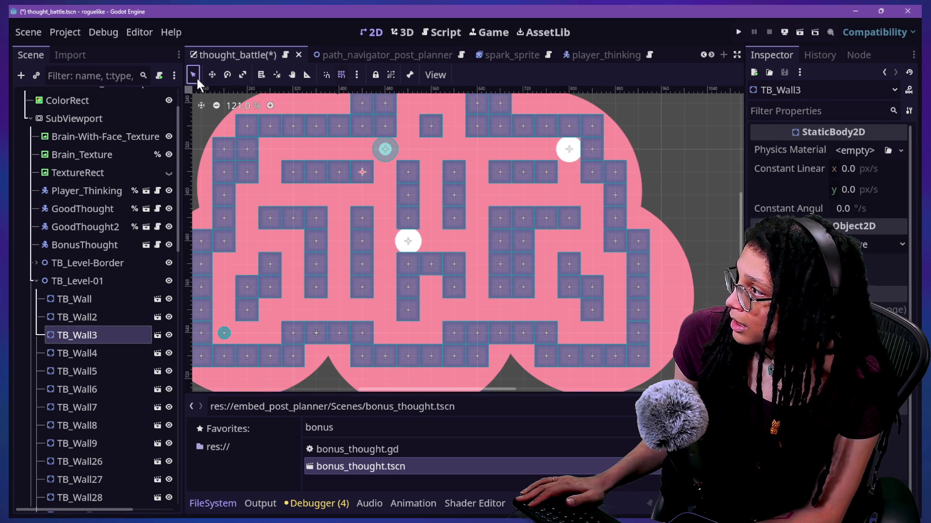
click(400, 191)
click(409, 212)
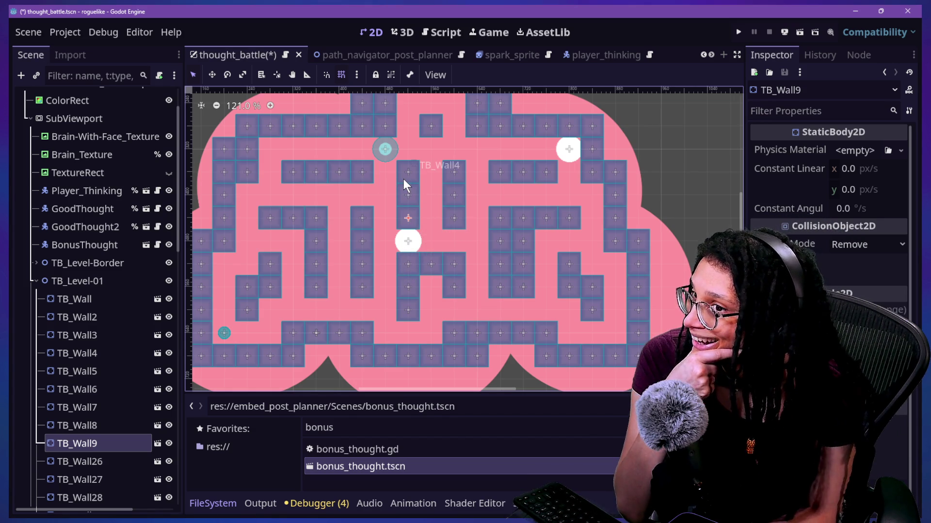
- Shift TB_Wall4, TB_Wall33, TB_Wall50, TB_Wall51 and TB_Wall35 one grid cell left
mouse_move(411, 177)
mouse_down()
mouse_move(398, 176)
mouse_move(399, 213)
mouse_up()
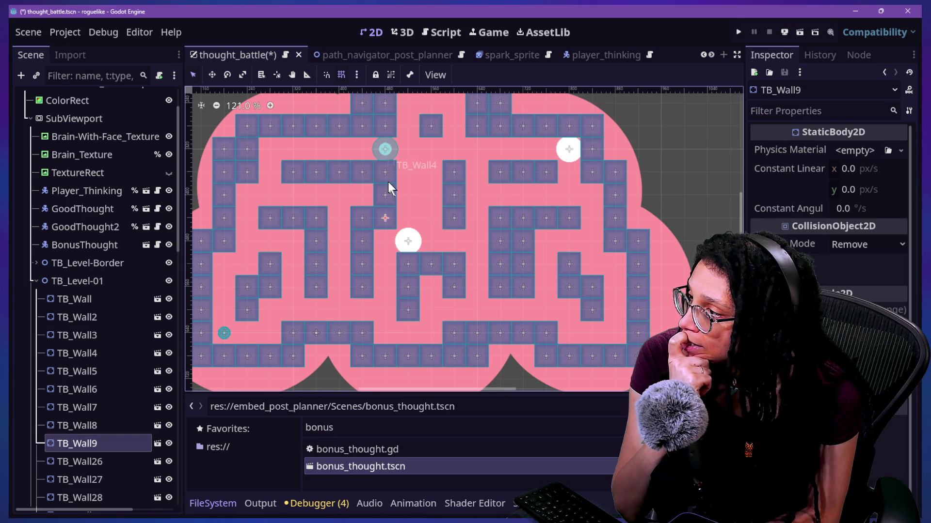
mouse_move(405, 258)
mouse_down()
mouse_move(387, 258)
mouse_move(398, 258)
mouse_up()
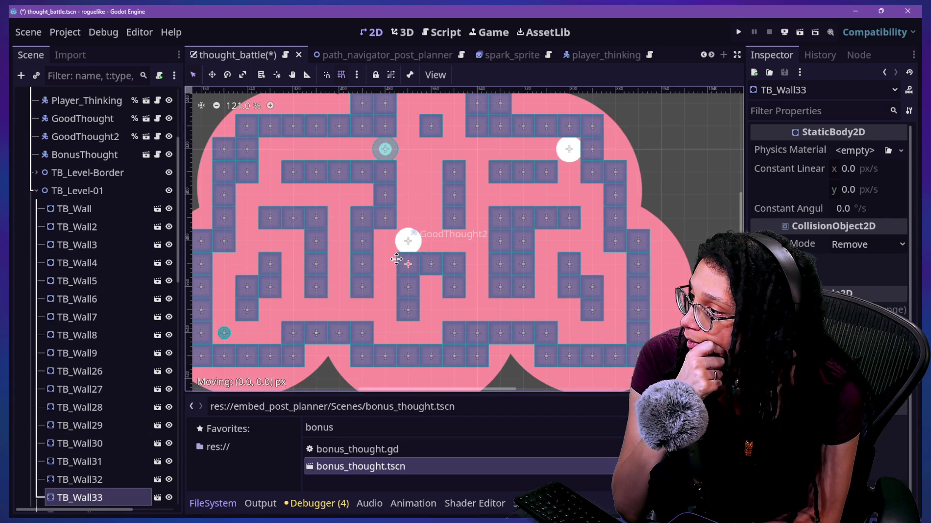
drag(394, 260, 385, 265)
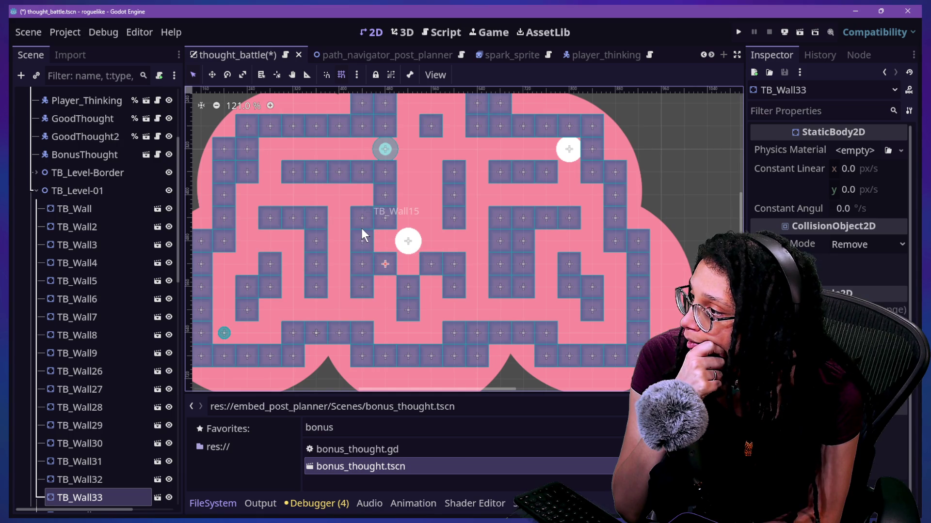
click(495, 241)
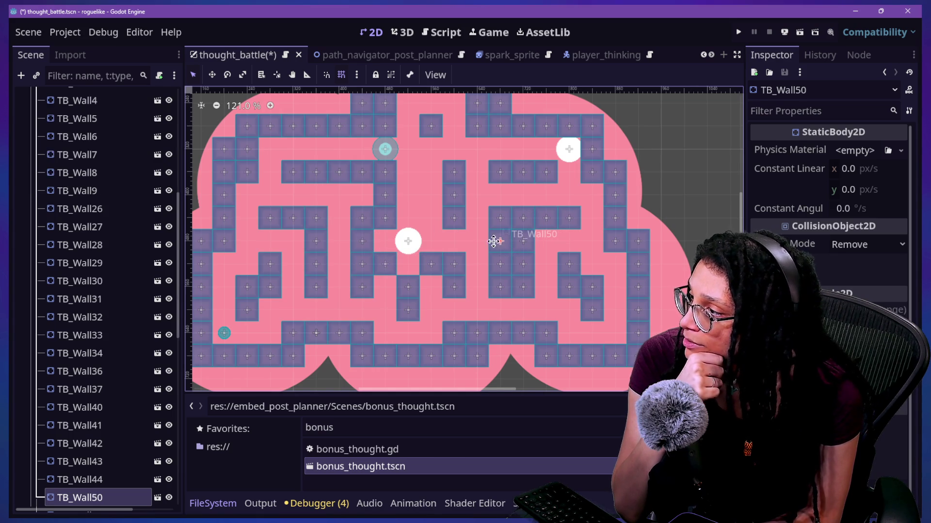
mouse_move(488, 241)
mouse_down()
mouse_move(473, 243)
mouse_move(472, 219)
mouse_up()
click(494, 218)
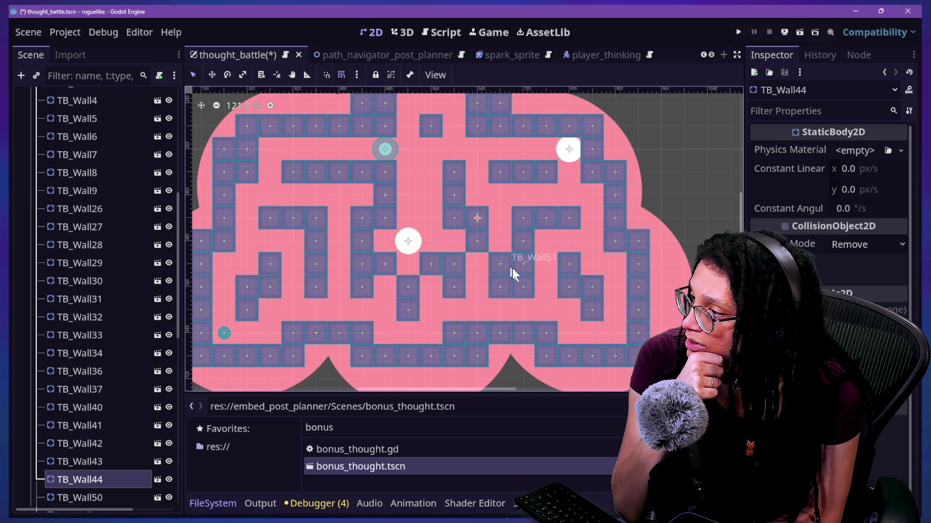
click(499, 266)
mouse_move(497, 267)
mouse_down()
mouse_move(475, 267)
mouse_move(470, 290)
mouse_up()
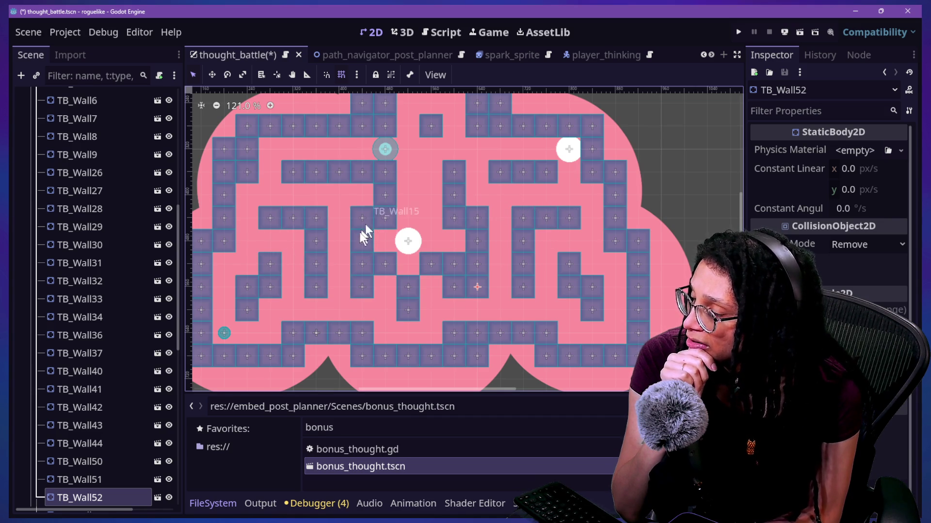
mouse_move(407, 296)
mouse_down()
mouse_move(385, 288)
mouse_move(430, 292)
mouse_up()
- Delete TB_Wall33 and TB_Wall36 together
click(389, 261)
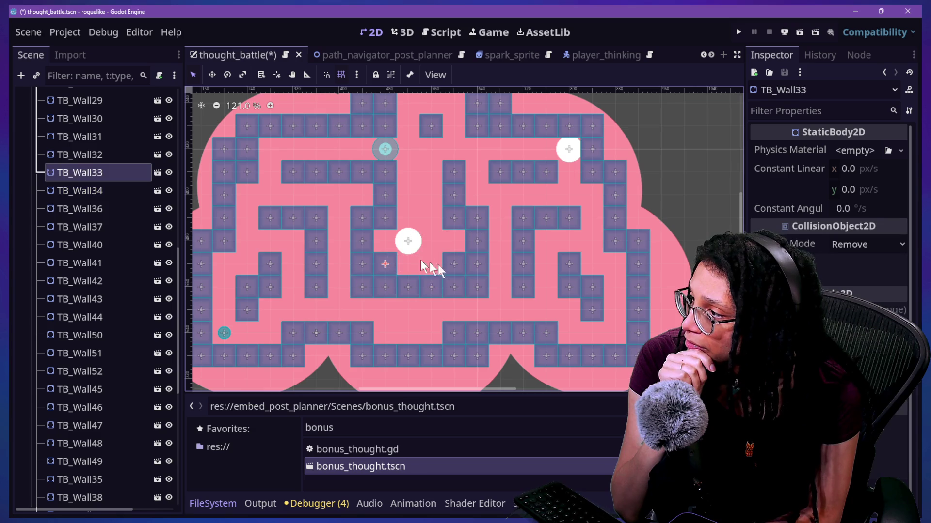
shift+click(457, 260)
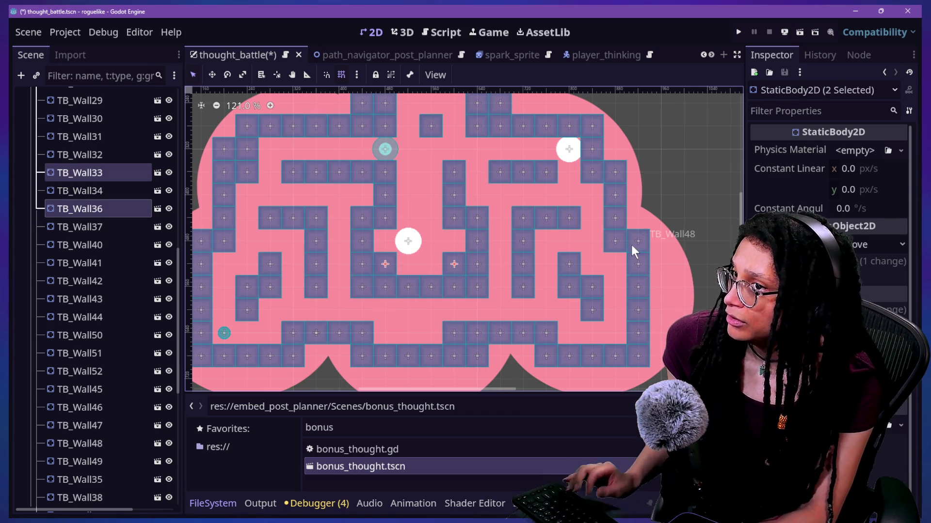
key(Delete)
key(Return)
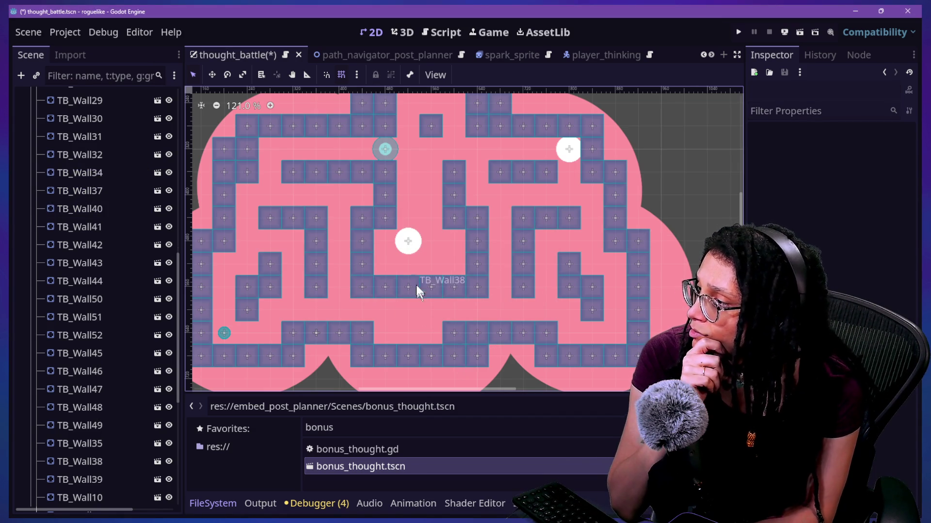
- Delete wall blocks TB_Wall4 and TB_Wall26 above the central room
scroll(438, 285, down, 7)
scroll(438, 285, up, 4)
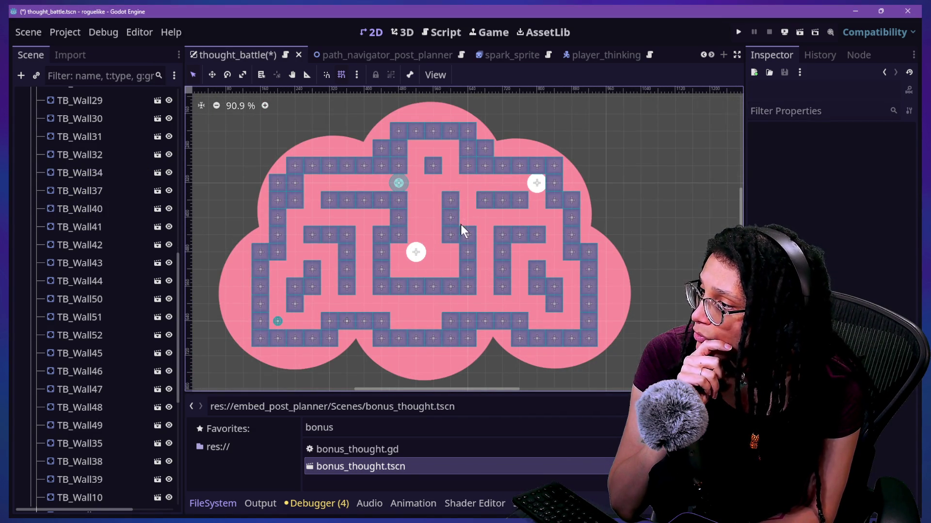
click(456, 204)
click(397, 202)
key(Delete)
key(Return)
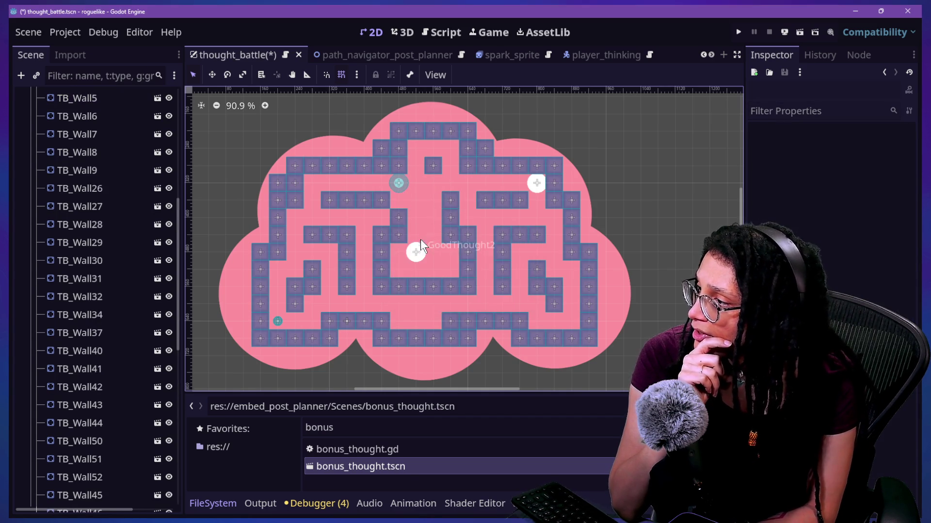
click(447, 199)
key(Delete)
key(Return)
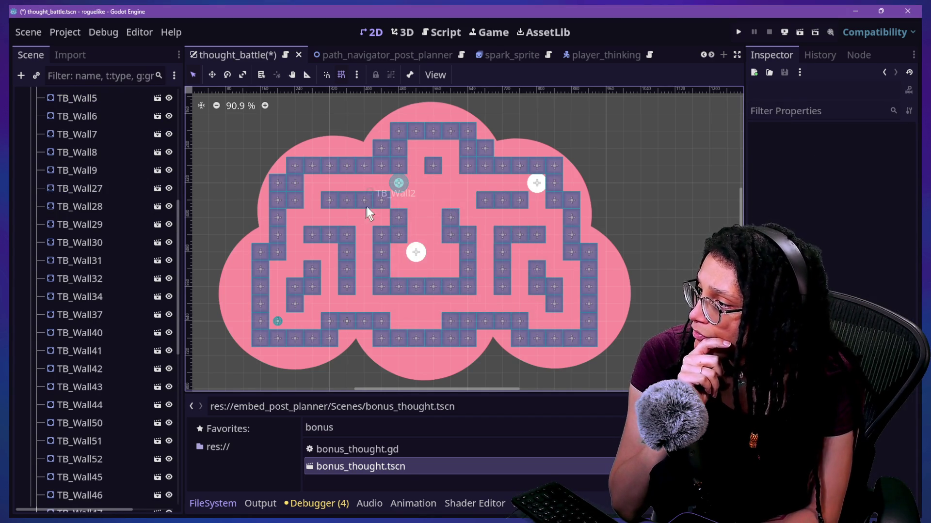
- Delete wall blocks TB_Wall3, TB_Wall8 and TB_Wall27
click(385, 201)
key(Delete)
key(Return)
click(398, 214)
key(Delete)
key(Return)
click(450, 216)
key(Delete)
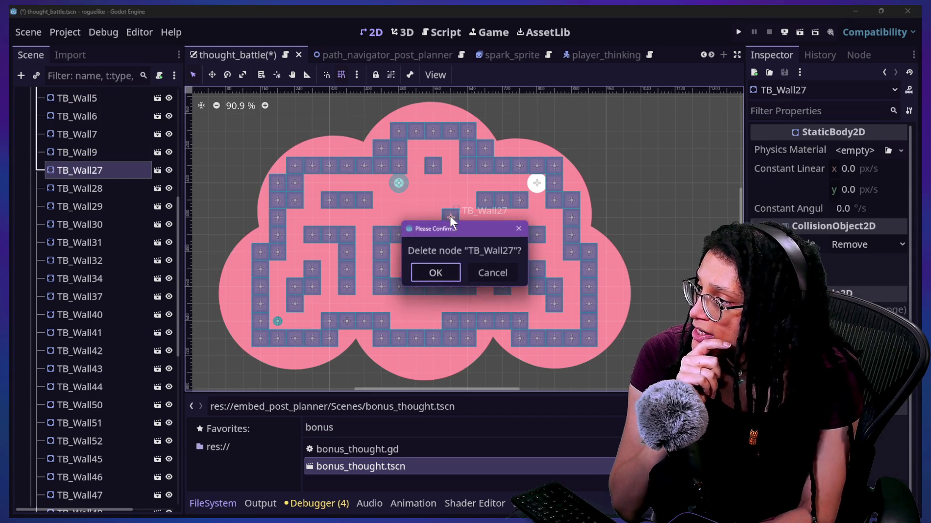
key(Return)
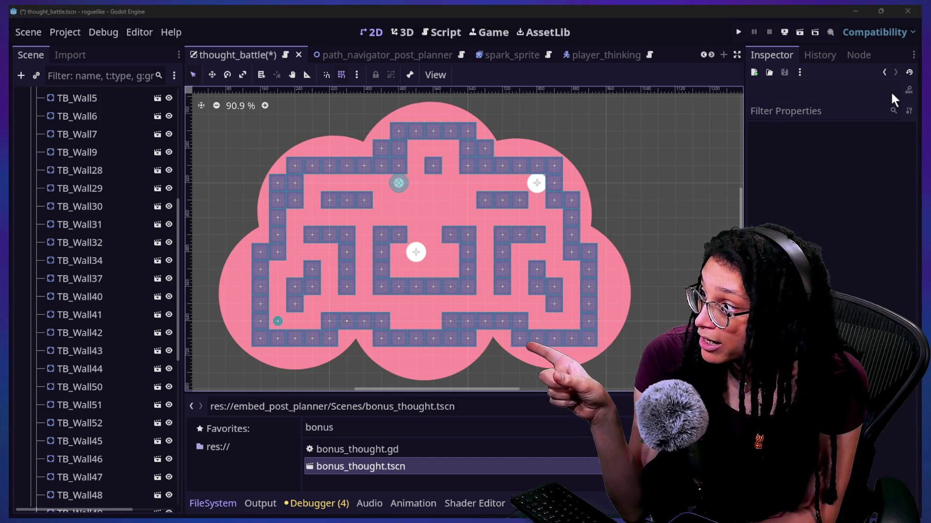
- Duplicate TB_Wall2, move the copy two cells right, and duplicate it once more
click(365, 205)
key(ctrl+d)
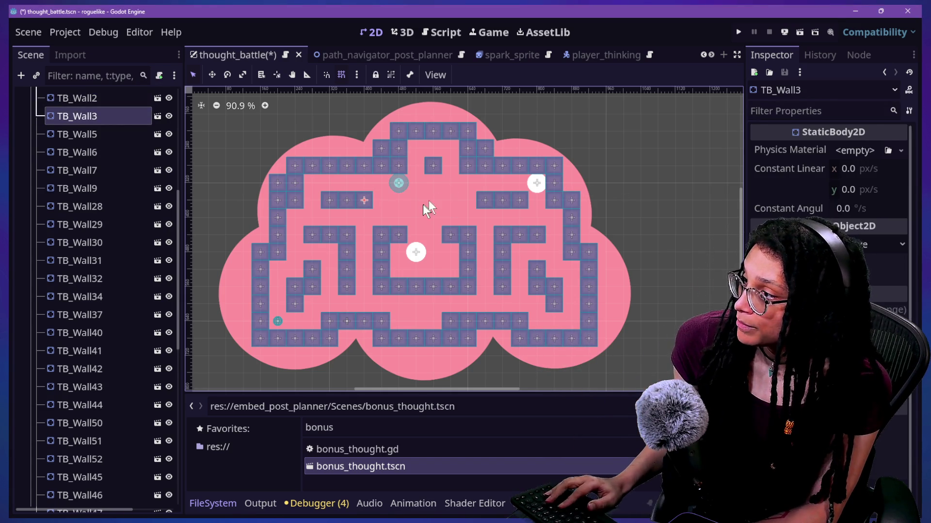
drag(364, 201, 468, 200)
key(ctrl+d)
key(ctrl+d)
key(ctrl+d)
key(ctrl+d)
key(ctrl+d)
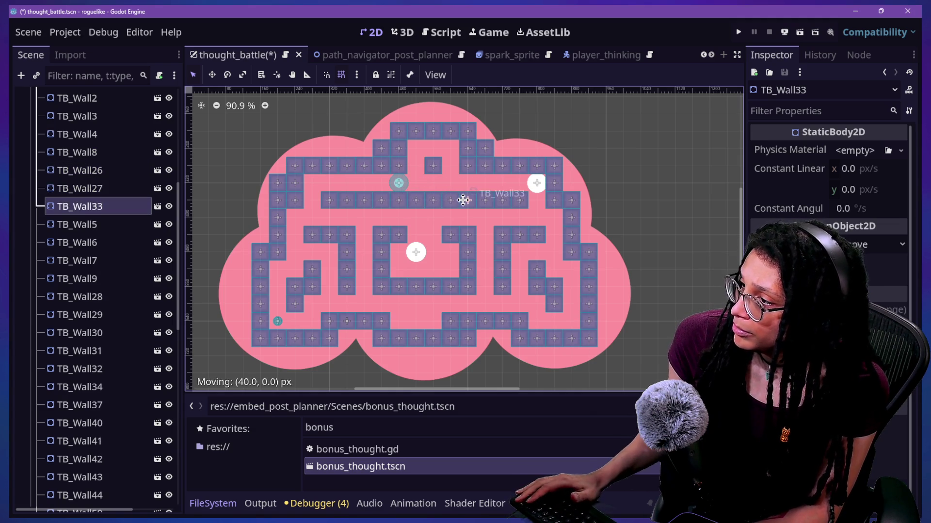
click(409, 198)
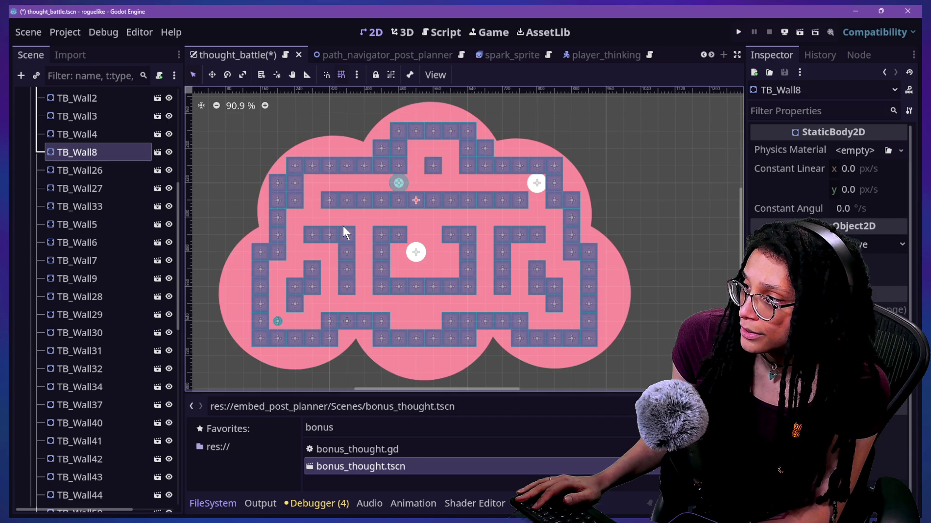
- Delete TB_Wall2 and another wall tile from the inner row
click(365, 200)
key(Delete)
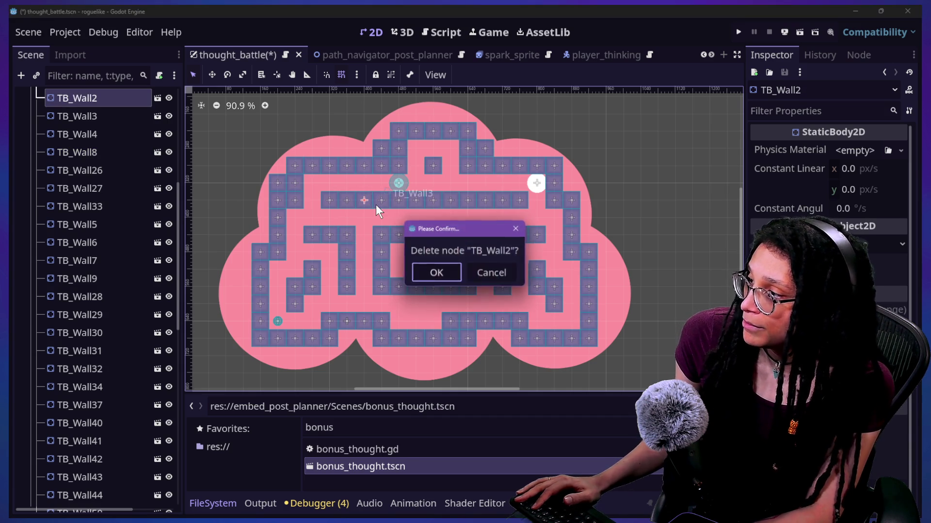
key(Return)
click(486, 199)
key(Delete)
key(Return)
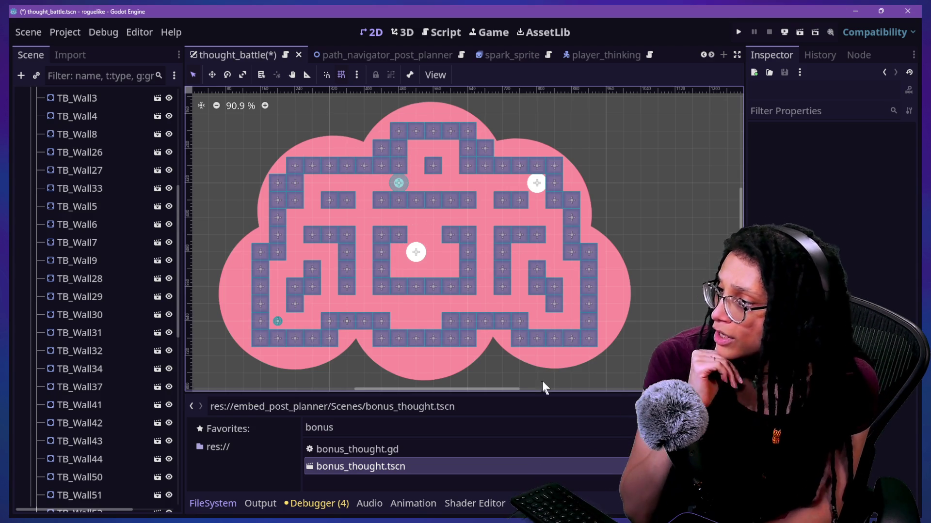
- Delete TB_Wall8 and begin deleting TB_Wall27
click(418, 197)
key(Delete)
key(Return)
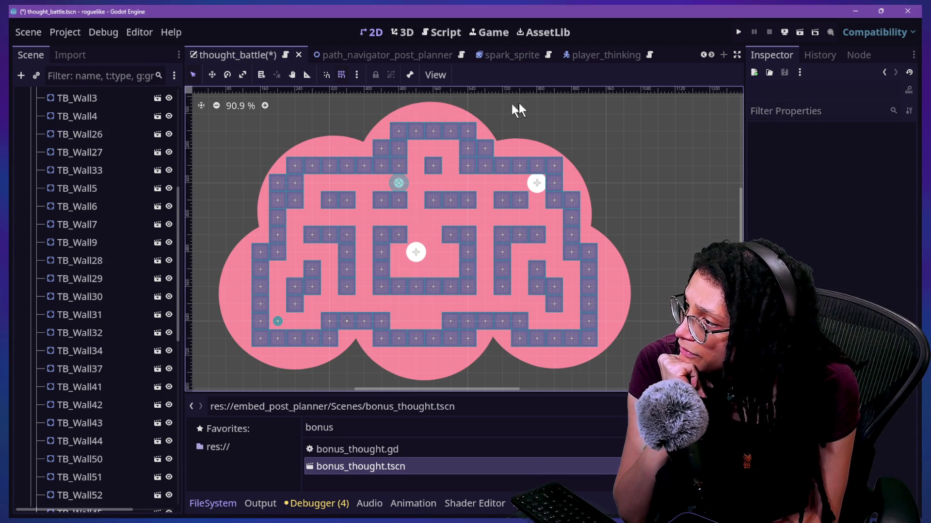
click(452, 199)
key(Delete)
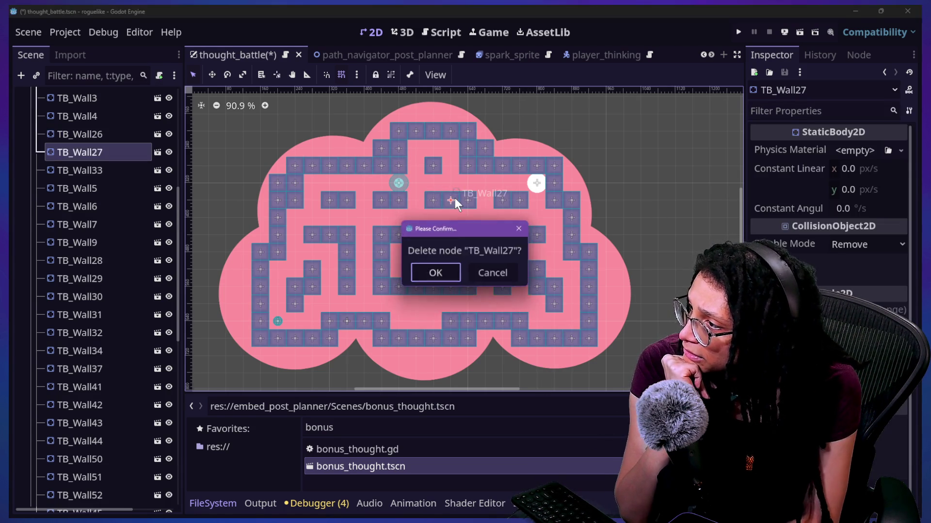
- Confirm removing TB_Wall27, undo to restore two walls, then delete TB_Wall5 and TB_Wall67
key(Return)
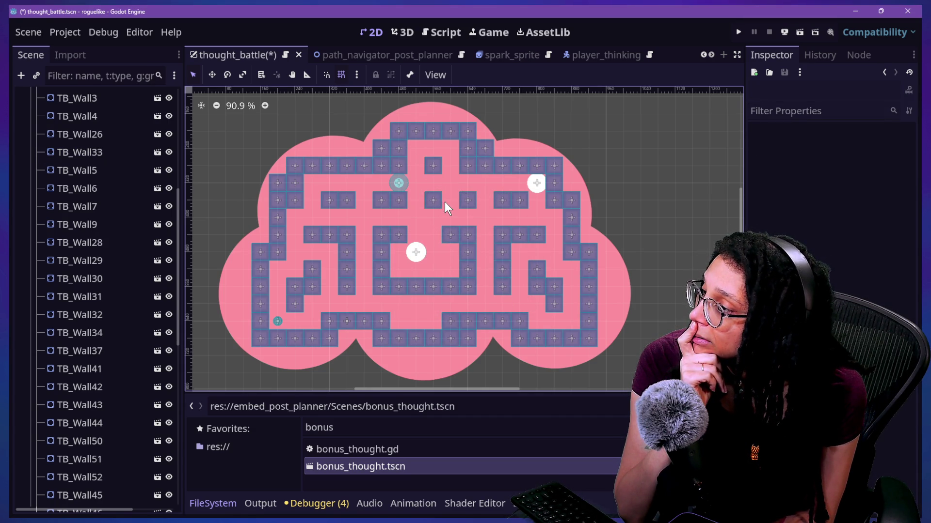
key(ctrl+z)
key(ctrl+z)
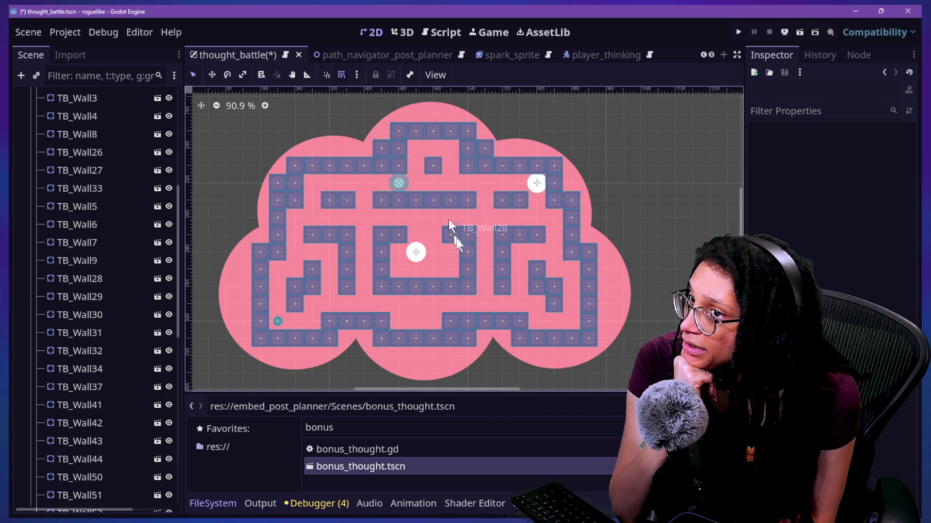
click(399, 165)
key(Delete)
key(Return)
click(396, 154)
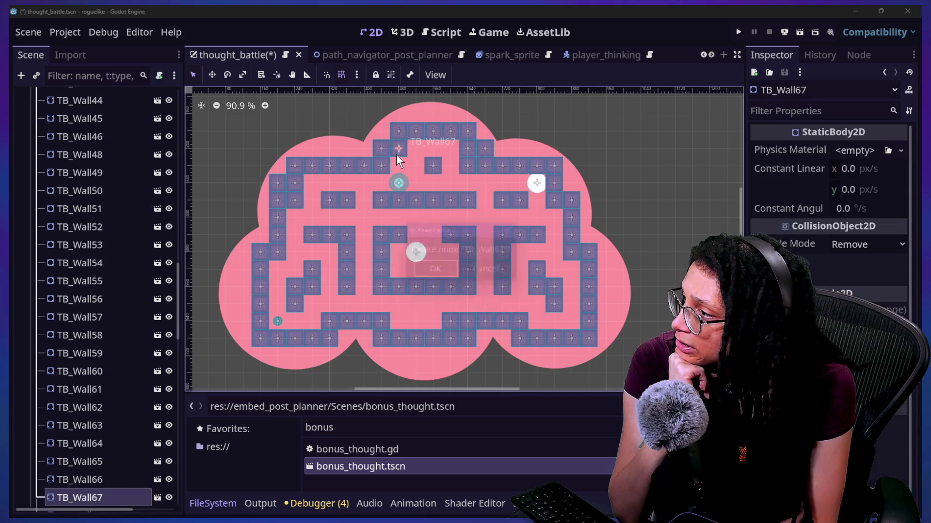
key(Delete)
key(Return)
- Delete TB_Wall61 and TB_Wall7 along the top of the maze
click(463, 145)
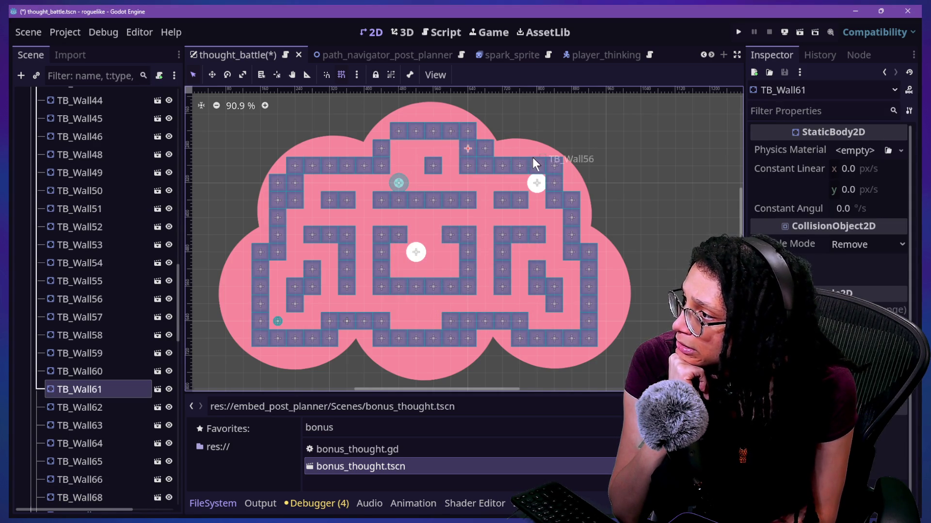
key(Delete)
key(Return)
click(468, 167)
key(Delete)
key(Return)
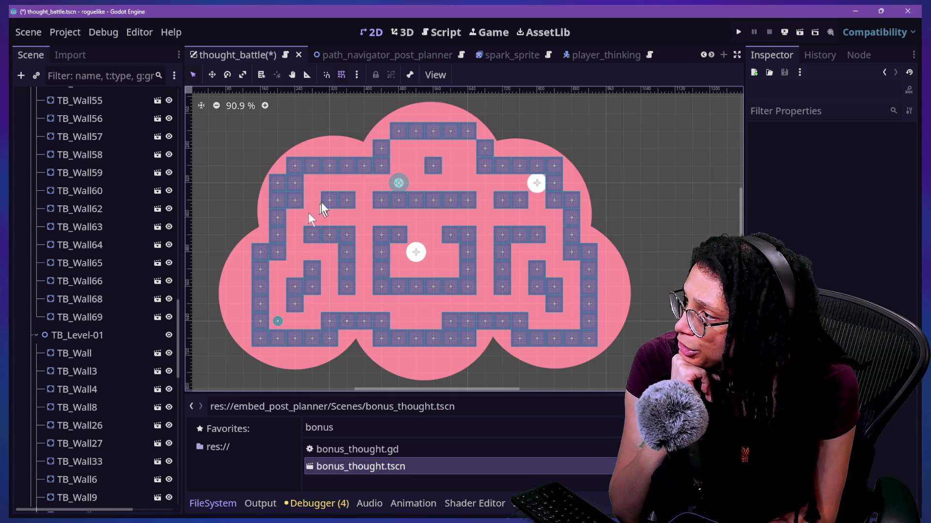
- Undo a trial move of TB_Wall68, restore TB_Wall61 and TB_Wall67, then delete two top tiles including TB_Wall60
click(378, 148)
mouse_move(379, 153)
mouse_down()
mouse_move(368, 151)
mouse_move(379, 171)
mouse_up()
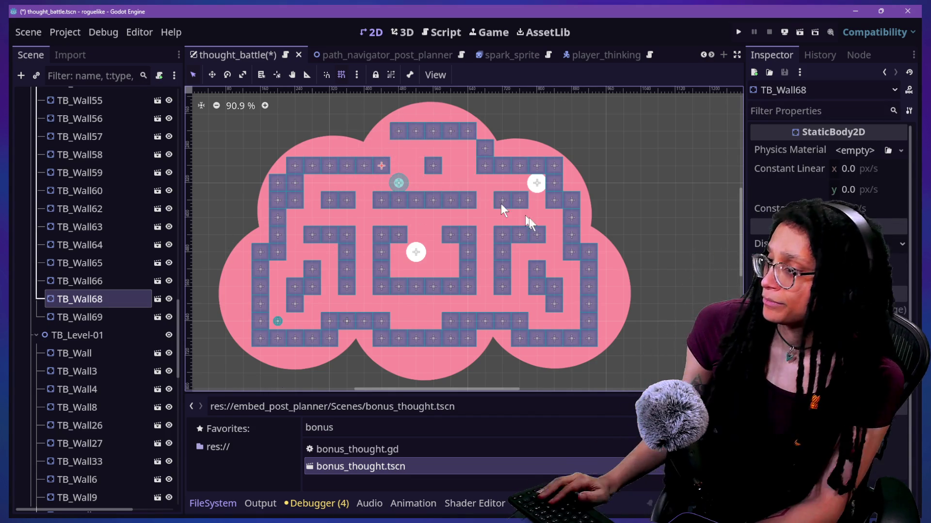
key(ctrl+z)
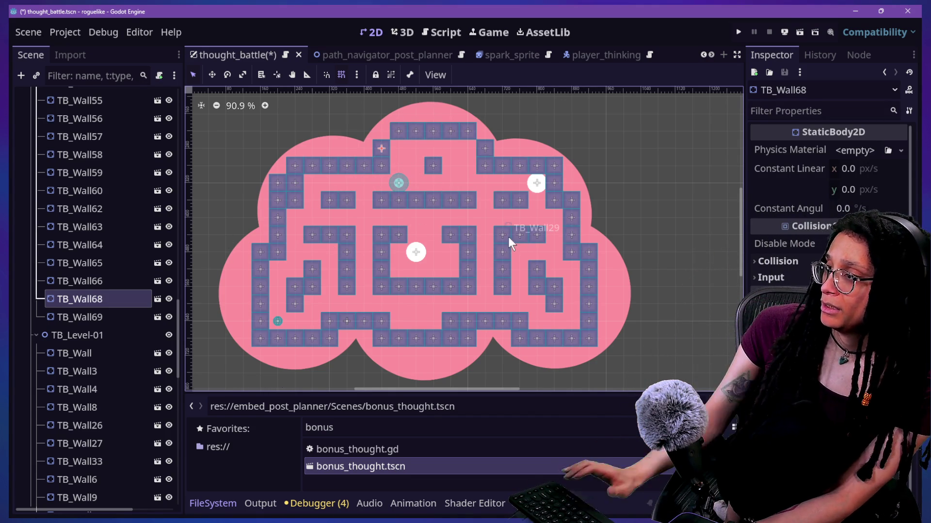
key(ctrl+z)
key(ctrl+z)
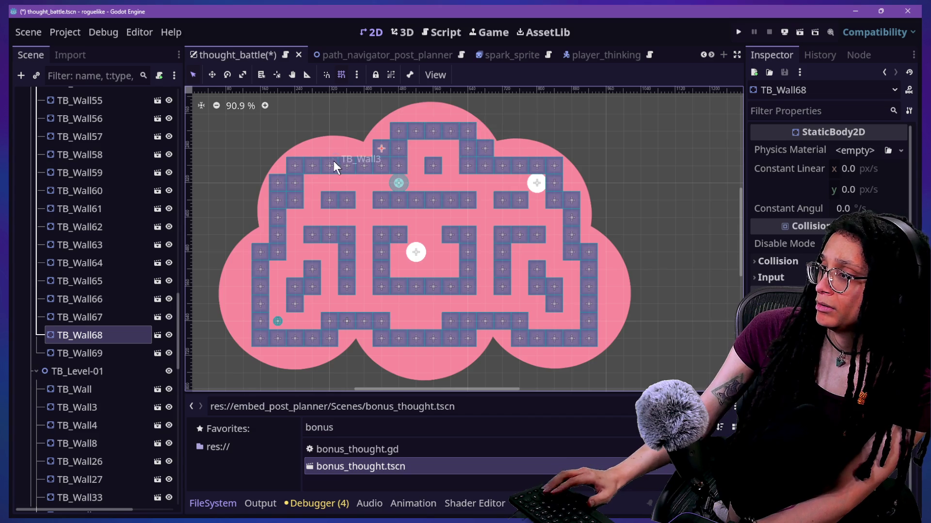
shift+click(488, 146)
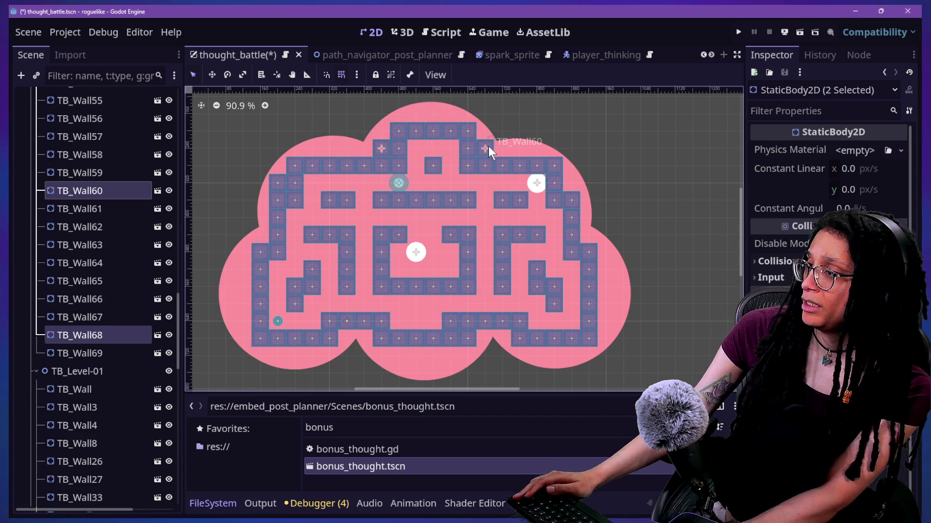
key(Delete)
key(Return)
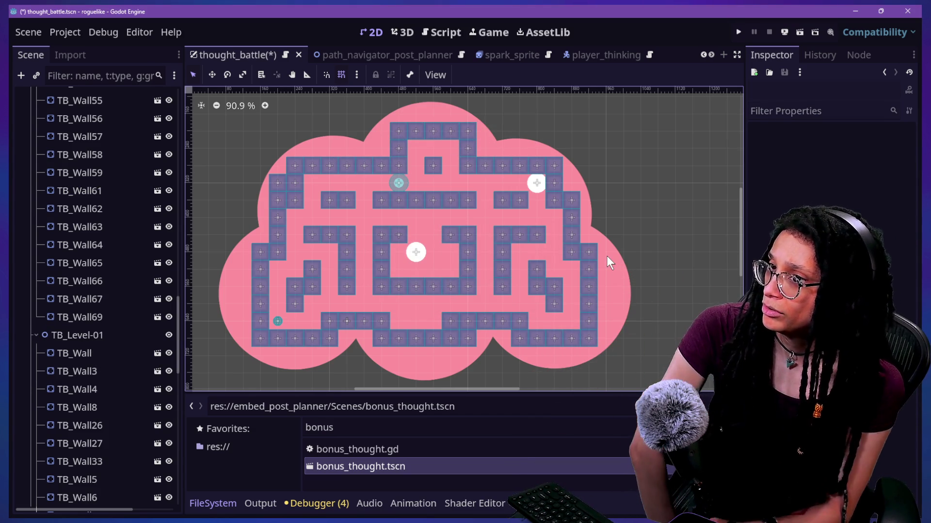
- Delete a left-side wall tile, then delete and restore TB_Wall8
click(281, 184)
key(Delete)
key(Return)
click(282, 198)
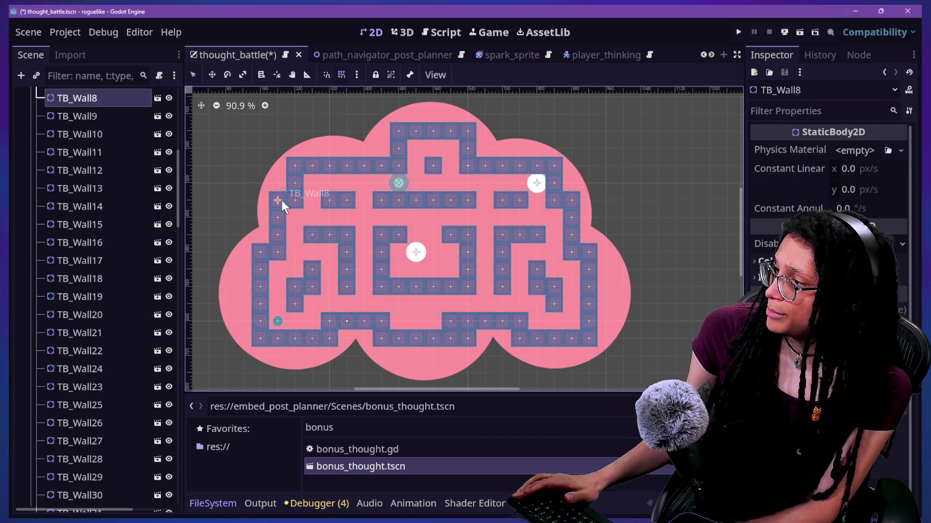
key(Delete)
key(Return)
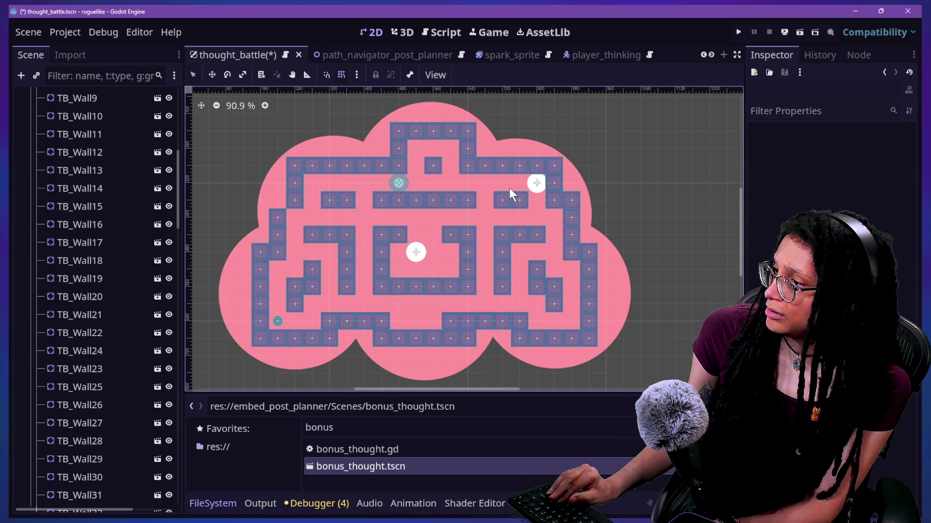
key(ctrl+z)
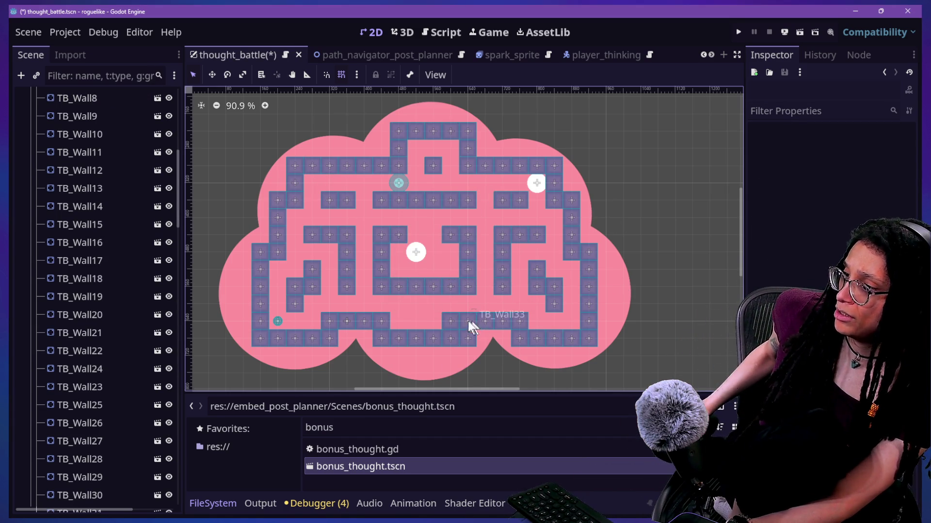
- Delete TB_Wall39 near the bottom and move TB_Wall38 down one cell
click(451, 321)
key(Delete)
key(Return)
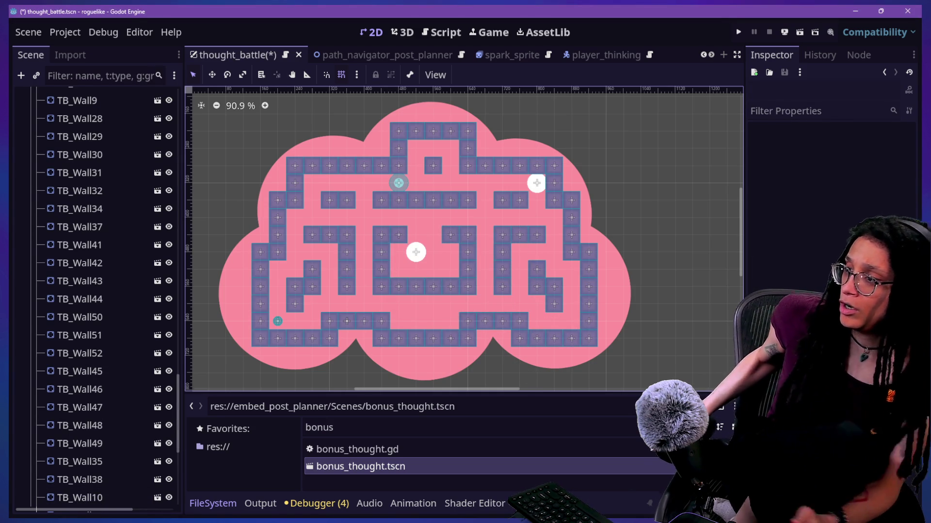
drag(416, 287, 422, 303)
- Reposition TB_Wall34 and another bottom wall tile, undoing an accidental cloud shift
drag(421, 309, 436, 308)
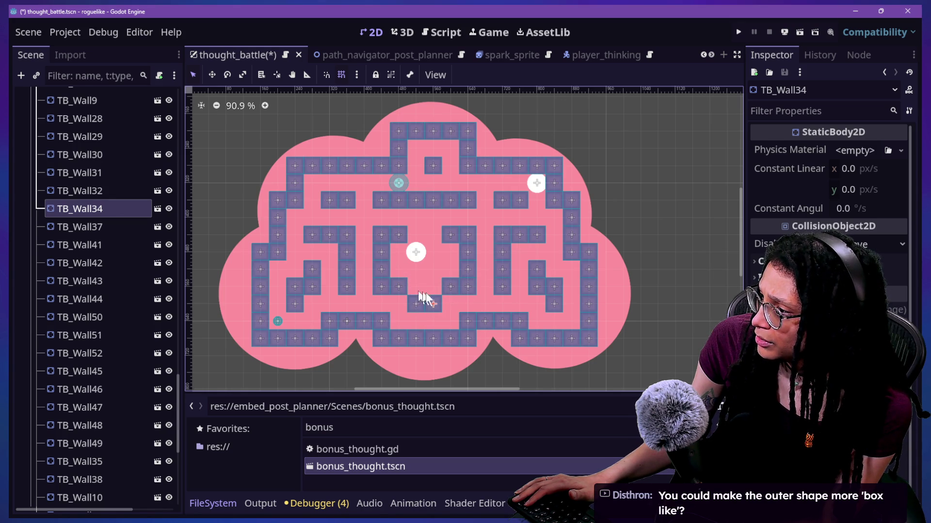
key(Up)
key(Up)
mouse_move(416, 338)
mouse_down()
mouse_move(416, 357)
mouse_move(400, 357)
mouse_move(455, 352)
mouse_up()
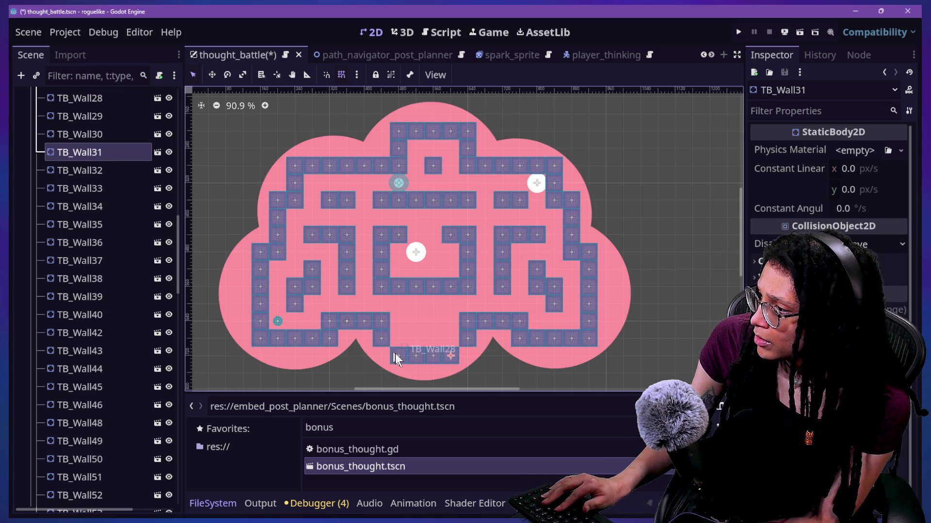
drag(381, 356, 383, 357)
key(ctrl+z)
key(ctrl+z)
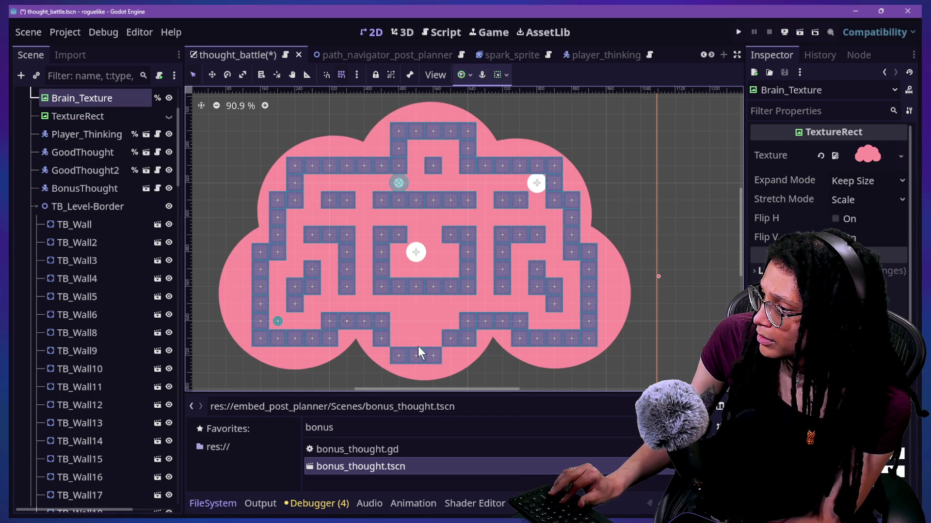
- Shift TB_Wall41 and duplicate TB_Wall27, placing copies in the bottom chamber wall
click(395, 360)
mouse_move(401, 357)
mouse_down()
mouse_move(383, 355)
mouse_move(467, 356)
mouse_up()
key(ctrl+d)
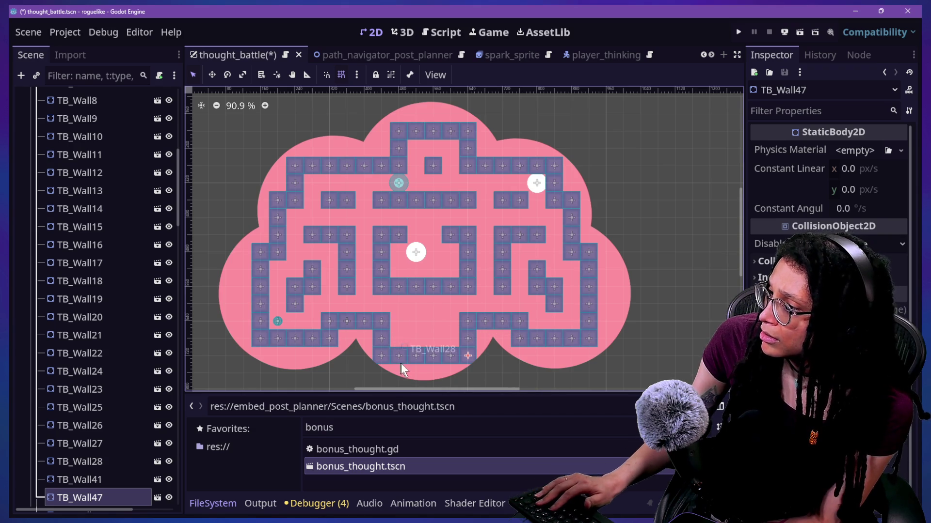
click(383, 338)
key(ctrl+d)
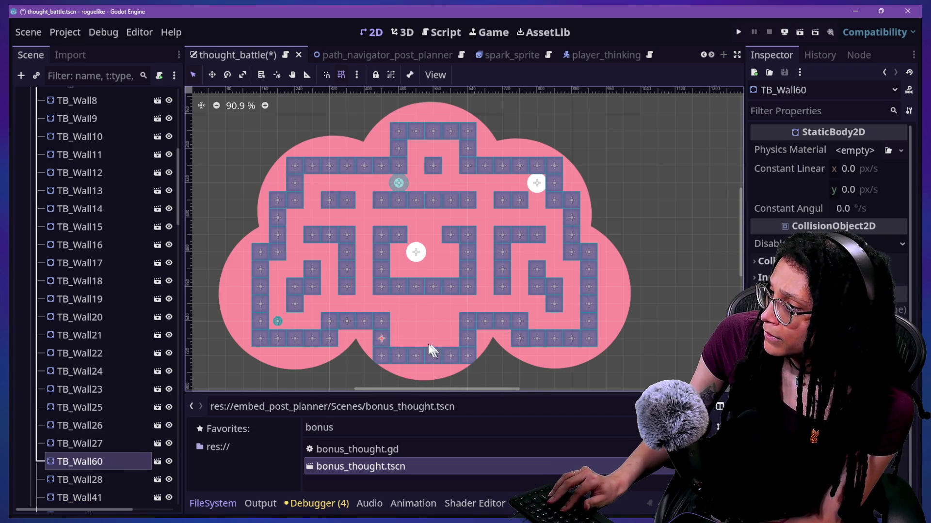
drag(382, 341, 443, 323)
key(ctrl+d)
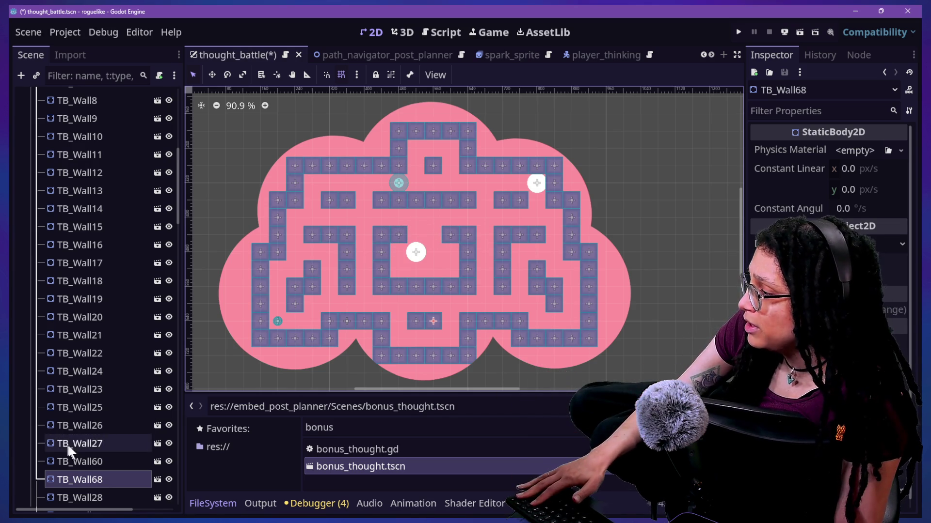
scroll(86, 450, down, 3)
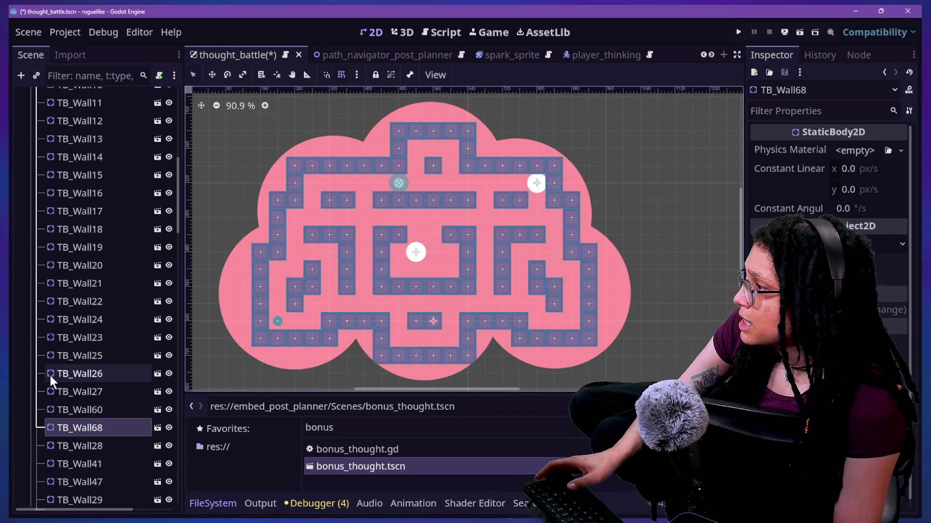
- Inspect the TB_Level-Border group and its TB_Wall and TB_Wall2 nodes in the Scene tree
scroll(51, 376, up, 20)
click(66, 315)
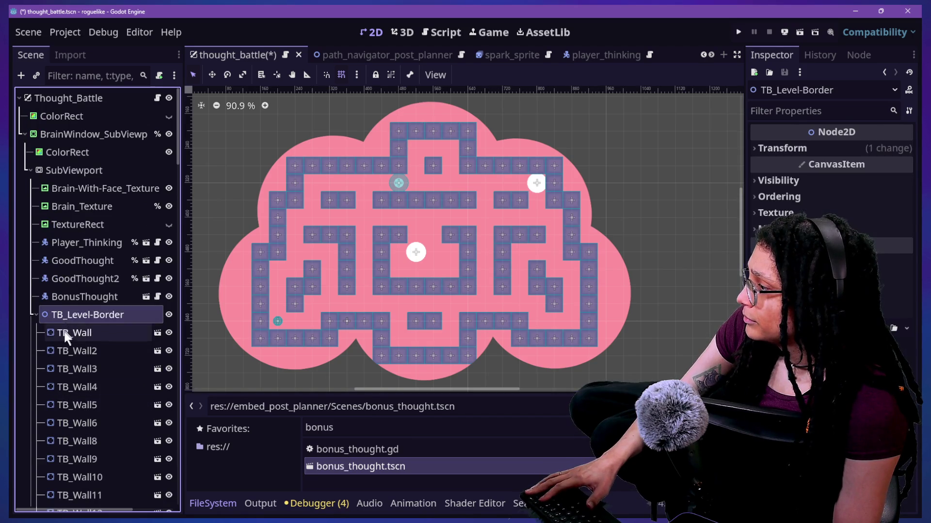
click(65, 332)
click(62, 315)
click(71, 349)
click(48, 316)
click(54, 335)
click(53, 318)
scroll(54, 319, down, 10)
scroll(53, 318, down, 10)
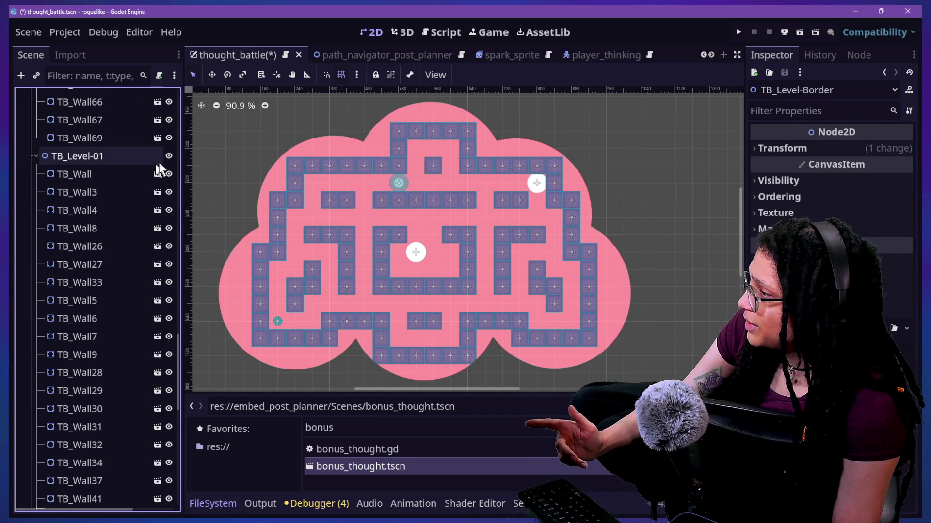
- Select the central room's walls, starting at TB_Wall9, down the left side and along the bottom row
click(391, 232)
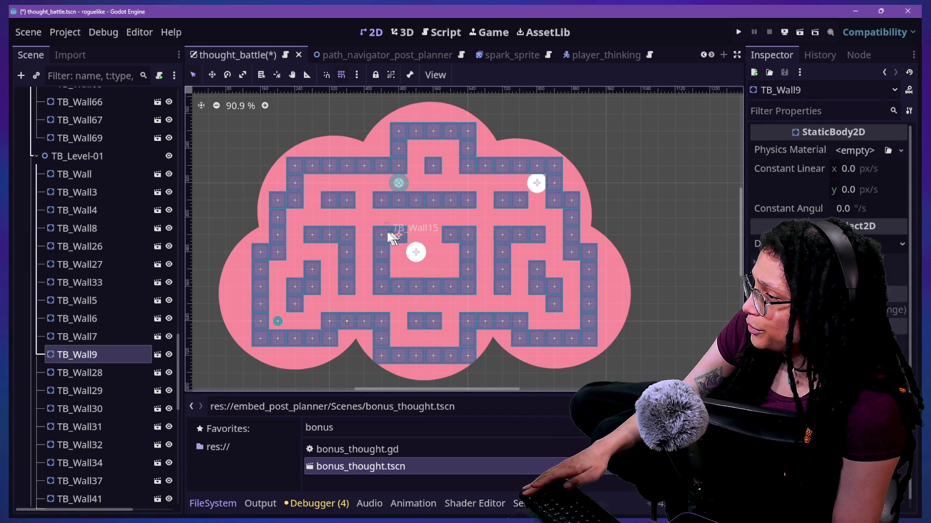
shift+click(381, 234)
shift+click(381, 252)
shift+click(381, 269)
shift+click(382, 286)
shift+click(398, 286)
shift+click(433, 287)
shift+click(433, 287)
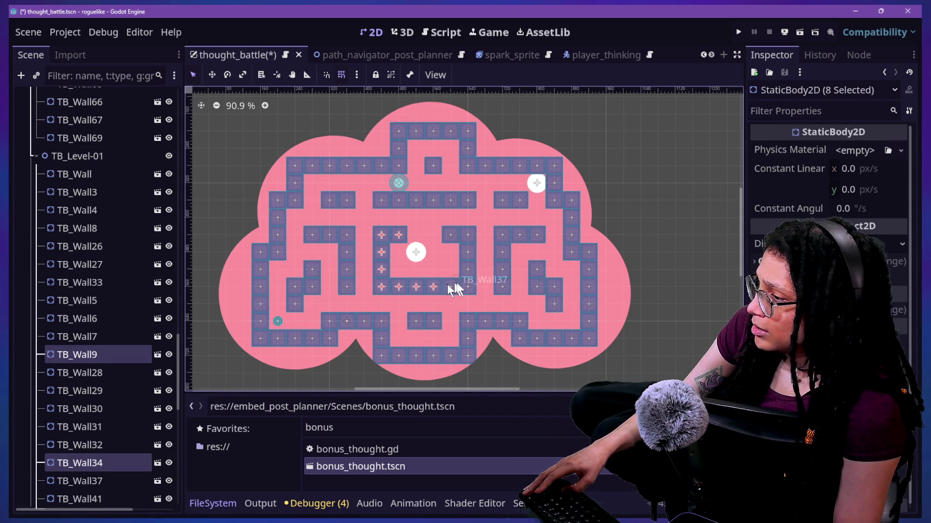
shift+click(416, 287)
- Add the right-side and top centre-room walls until 14 are selected, then return the Scene tree to the top
shift+click(451, 286)
shift+click(433, 287)
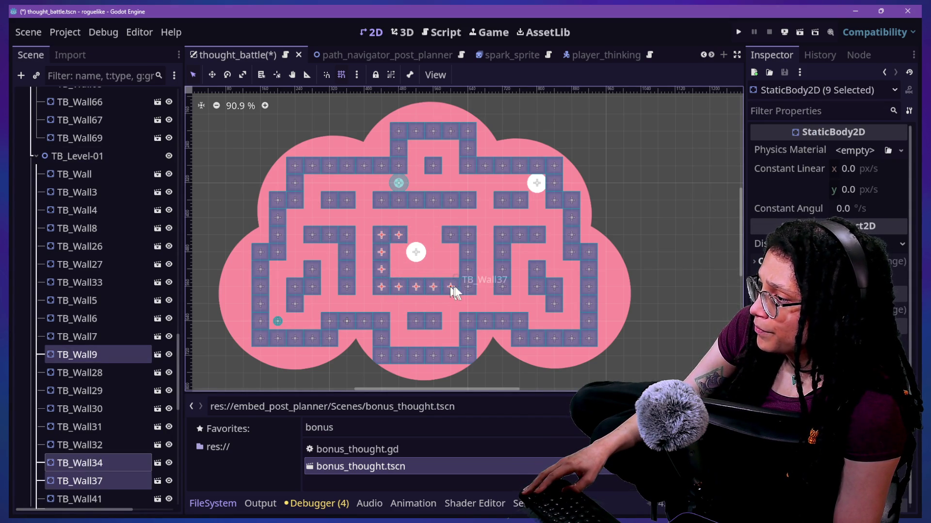
shift+click(468, 269)
shift+click(466, 286)
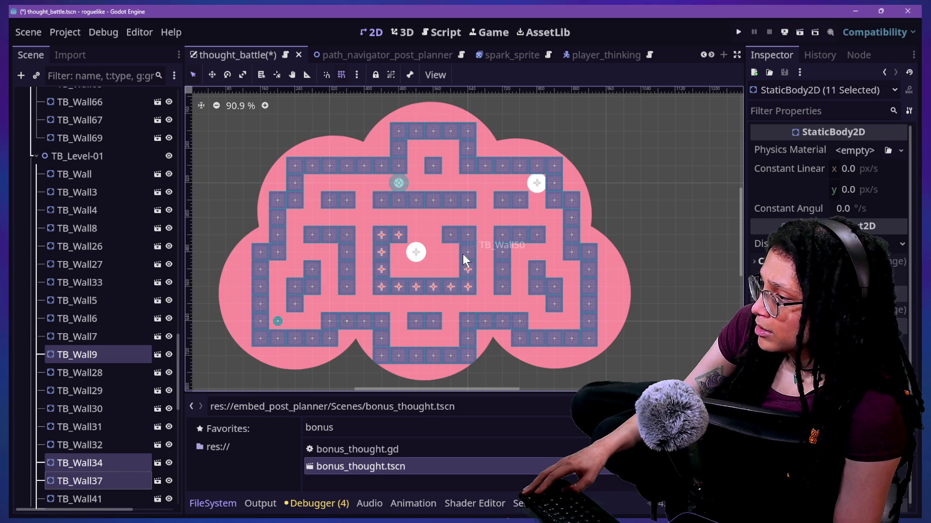
shift+click(467, 235)
shift+click(447, 239)
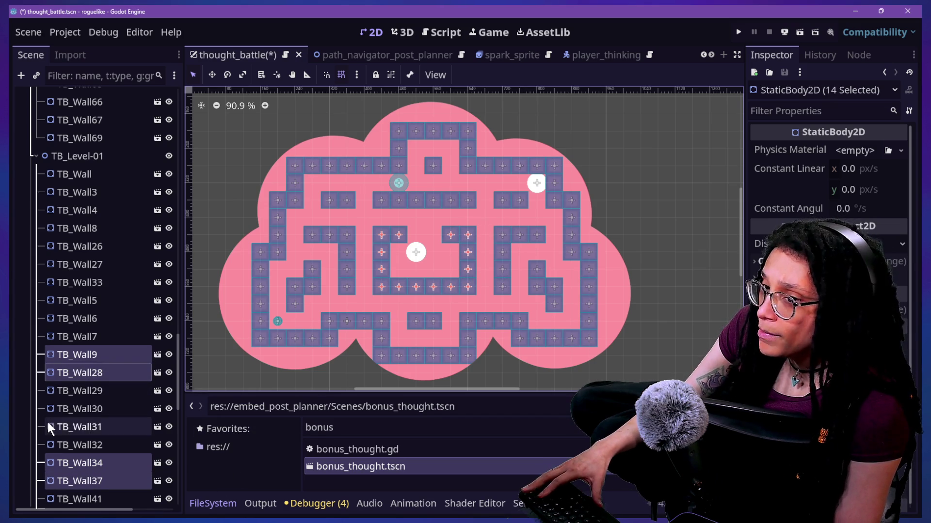
scroll(64, 354, down, 5)
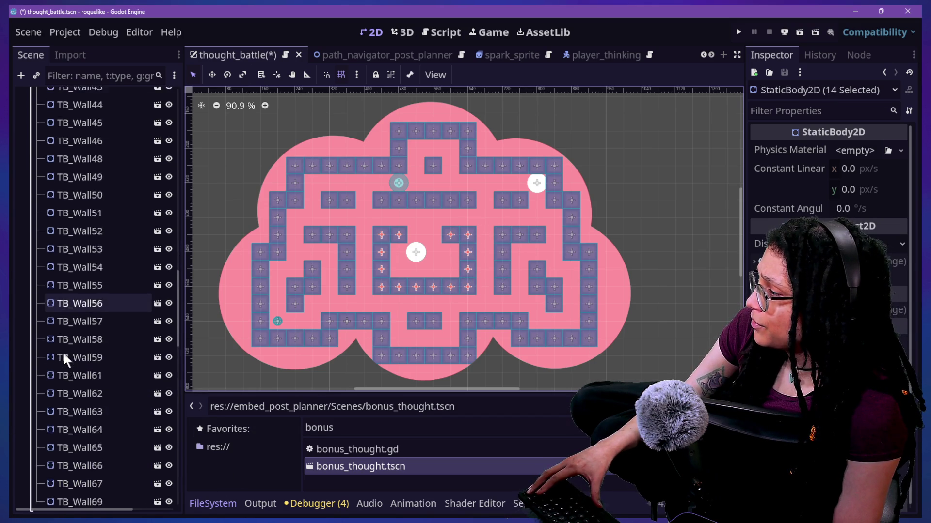
scroll(62, 351, up, 7)
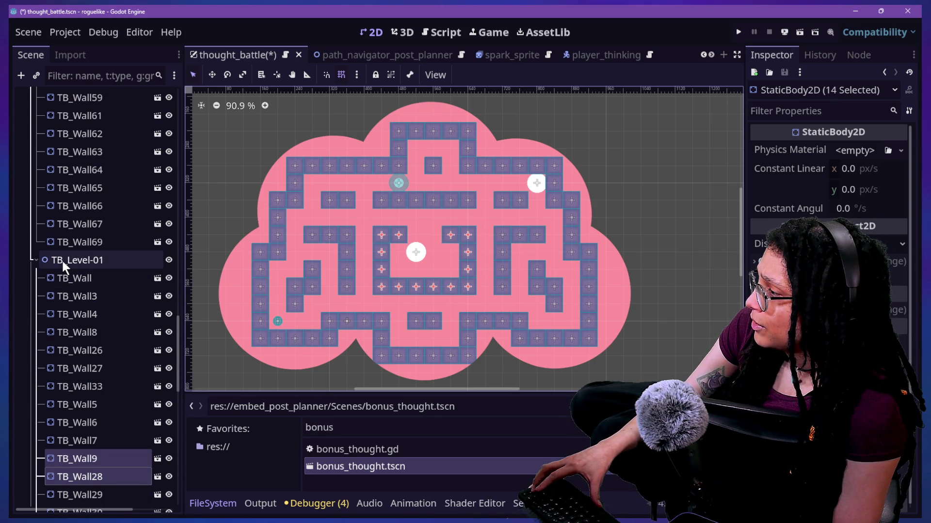
scroll(62, 259, up, 10)
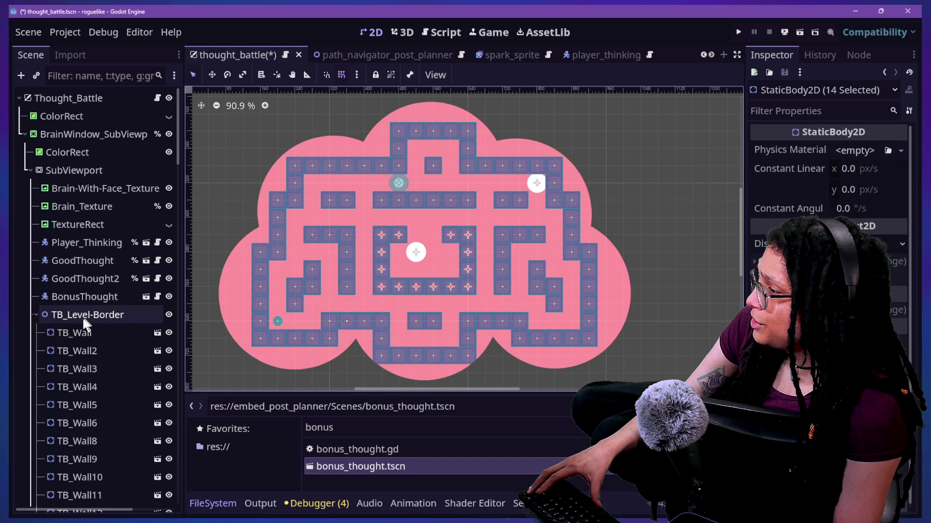
- Add a Node2D child node under the SubViewport
right_click(58, 170)
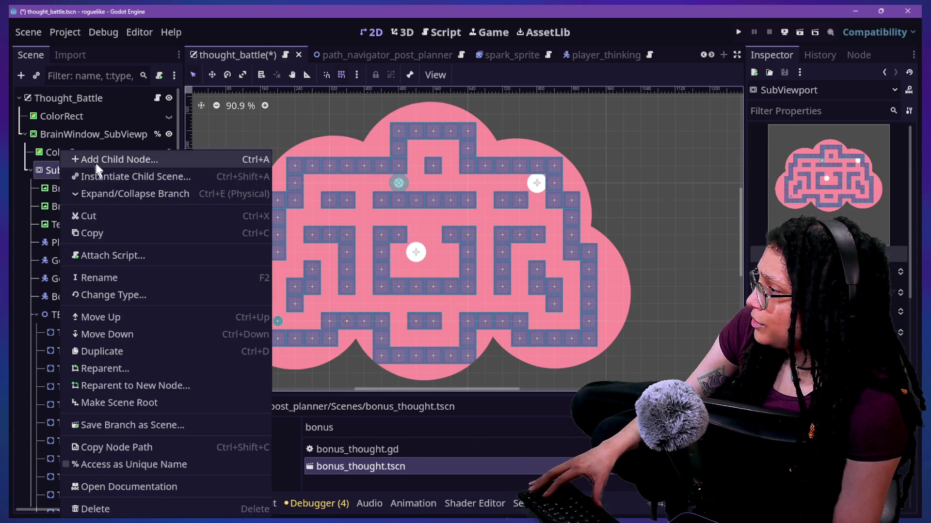
click(95, 160)
text(NODE2)
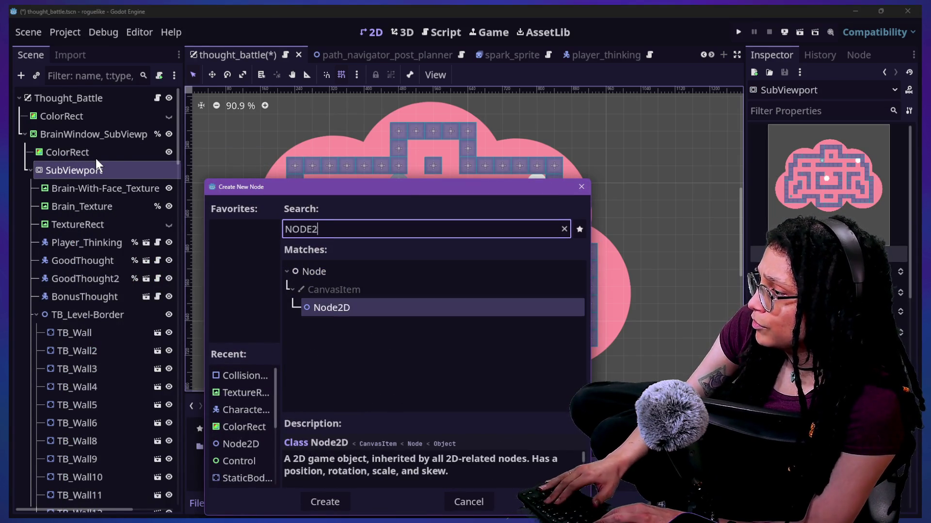
key(Return)
- Rename the new Node2D to TB_MidRoom
double_click(76, 497)
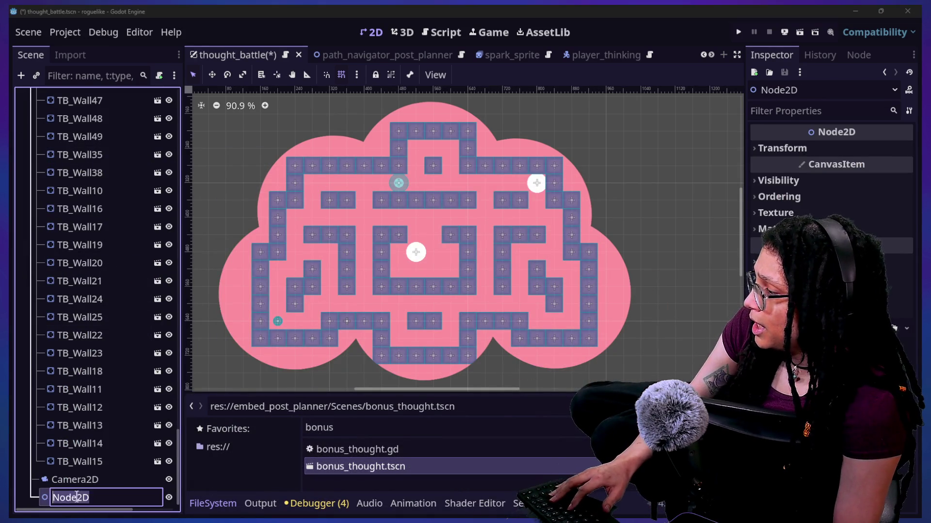
text(tb_)
text(TB_B)
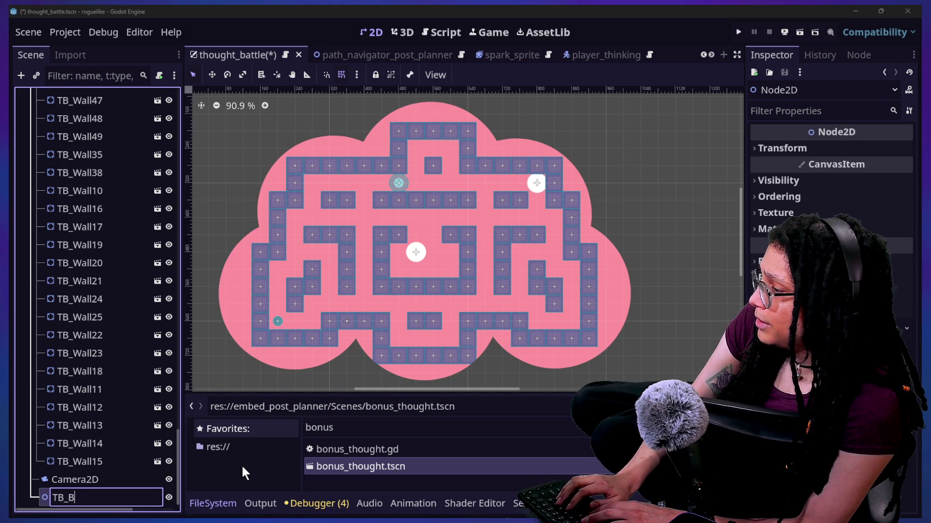
key(BackSpace)
key(BackSpace)
key(BackSpace)
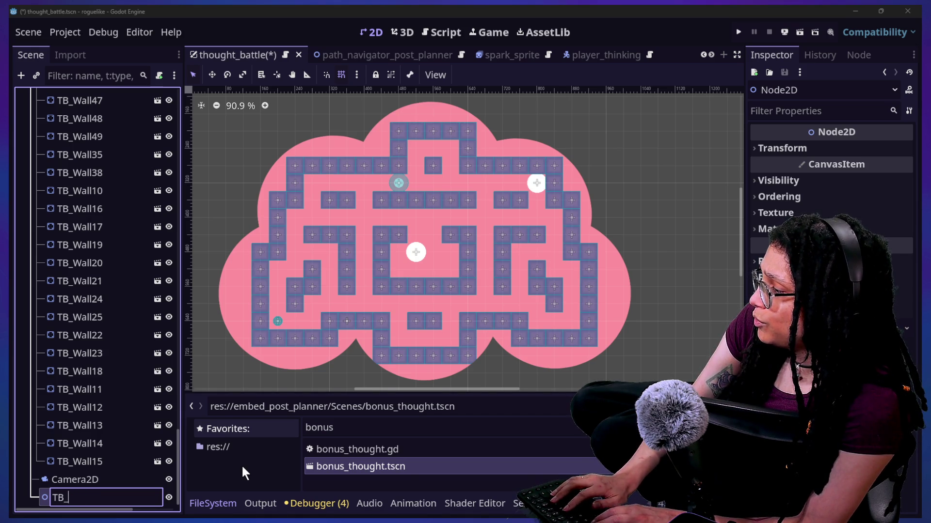
text(CenterRoom)
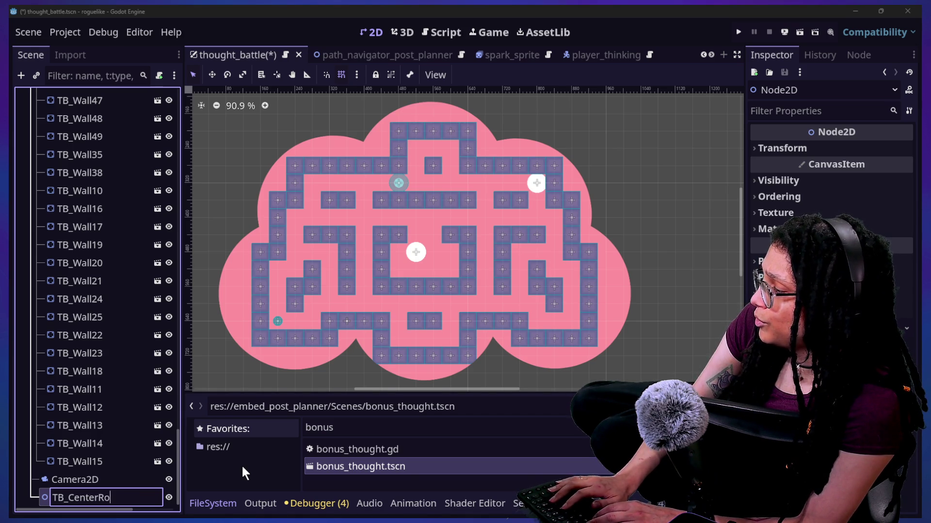
key(BackSpace)
key(BackSpace)
key(BackSpace)
text(Mid)
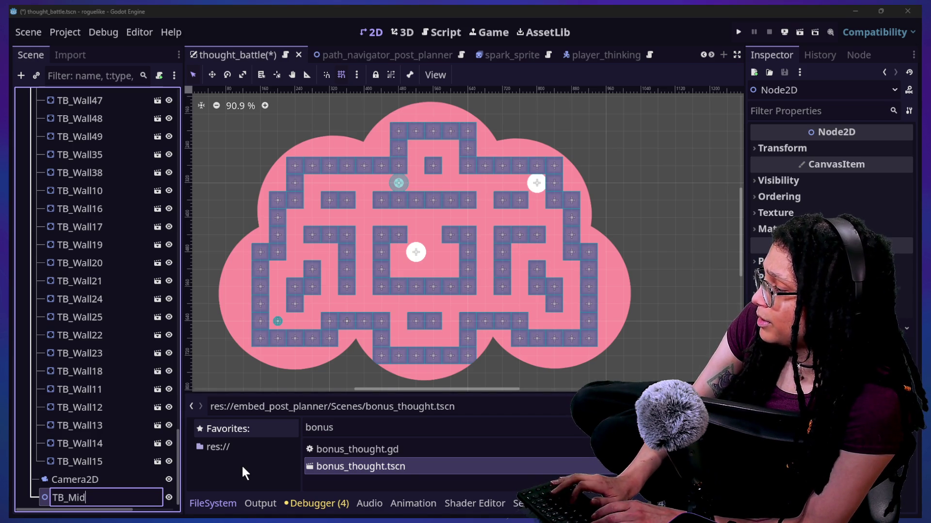
text(Room)
key(Return)
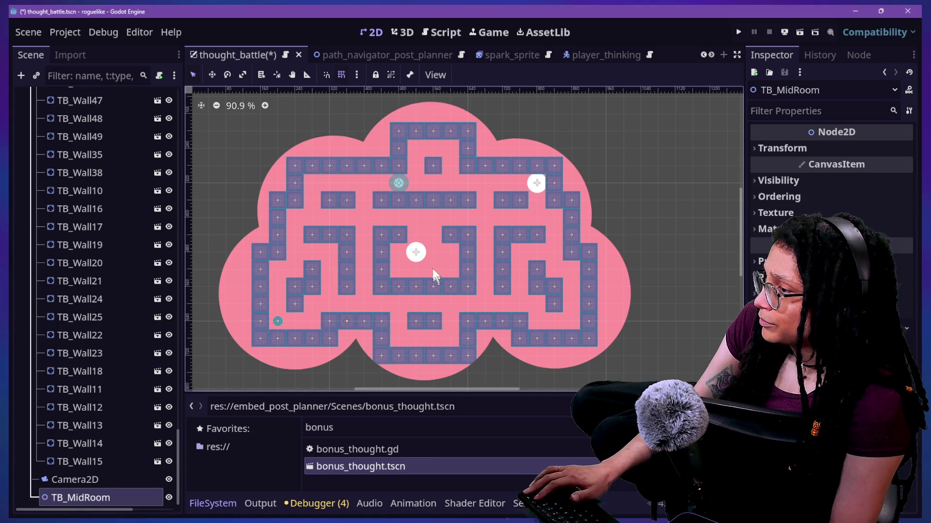
- Select TB_Wall9, TB_Wall15 and the left and bottom centre-room walls
click(399, 235)
shift+click(381, 235)
shift+click(382, 269)
shift+click(382, 286)
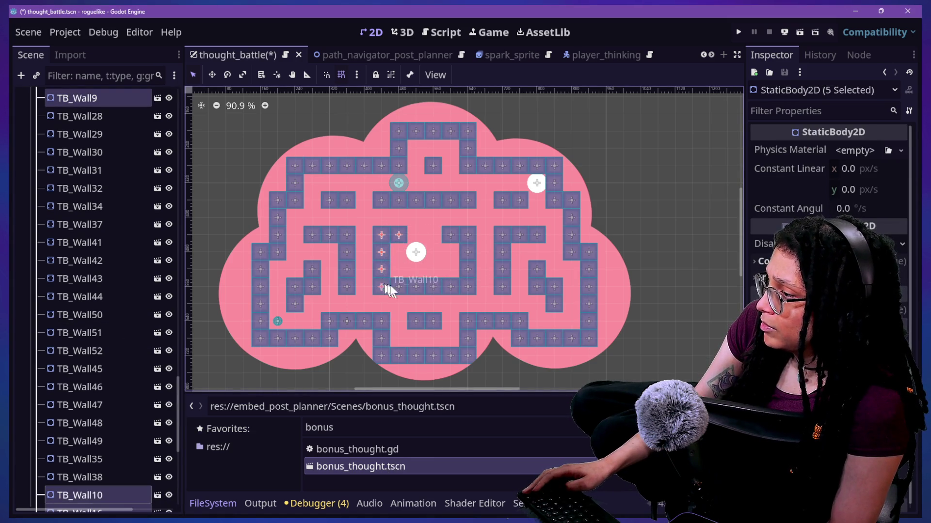
shift+click(399, 287)
shift+click(416, 286)
shift+click(433, 287)
- Add the right-side centre-room walls and TB_Wall28 to the selection
shift+click(450, 286)
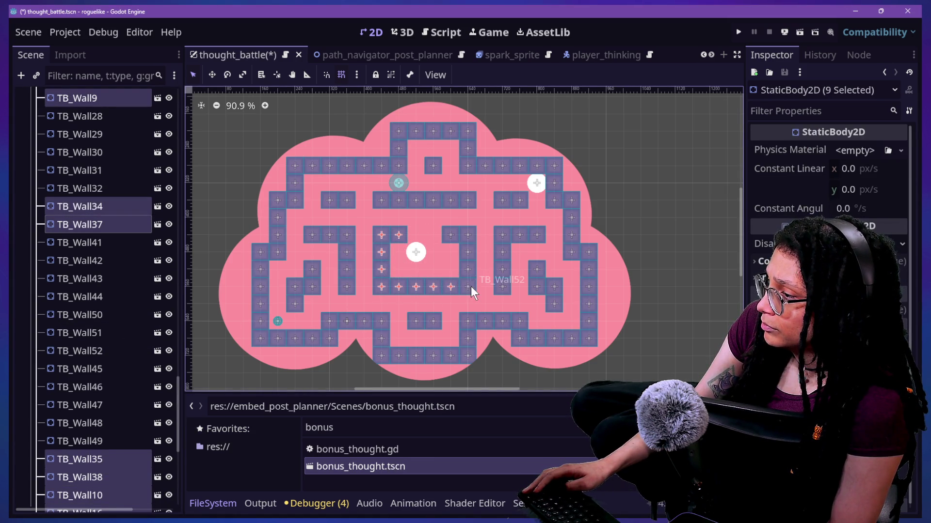
shift+click(467, 286)
shift+click(468, 269)
shift+click(467, 252)
shift+click(468, 235)
shift+click(450, 235)
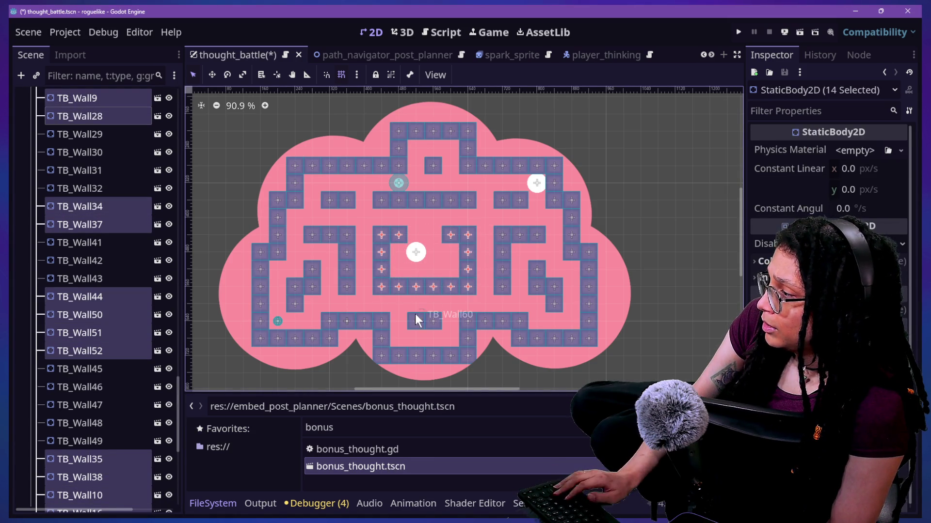
- Move the selected walls under TB_MidRoom, check them by toggling visibility, and move TB_MidRoom higher in the tree
scroll(112, 418, down, 5)
mouse_move(97, 187)
mouse_down()
mouse_move(127, 452)
mouse_move(99, 491)
mouse_move(83, 495)
mouse_up()
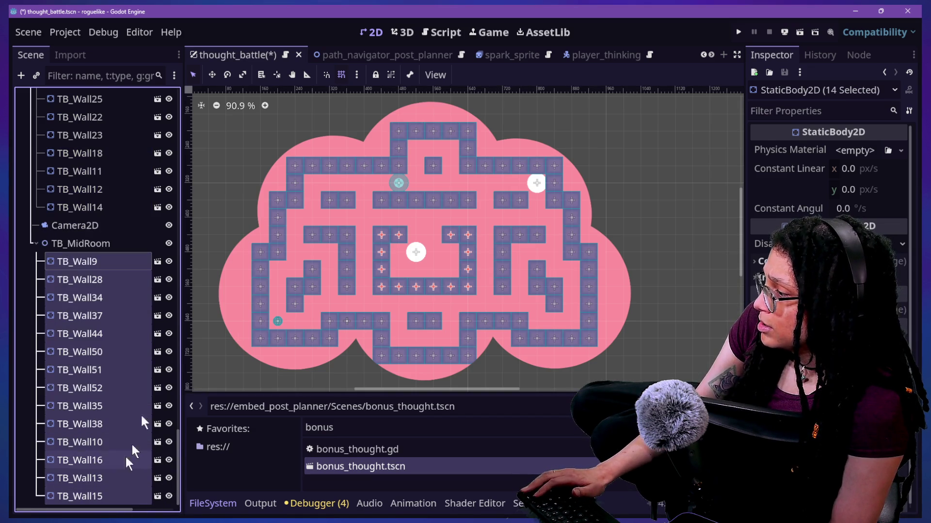
click(168, 244)
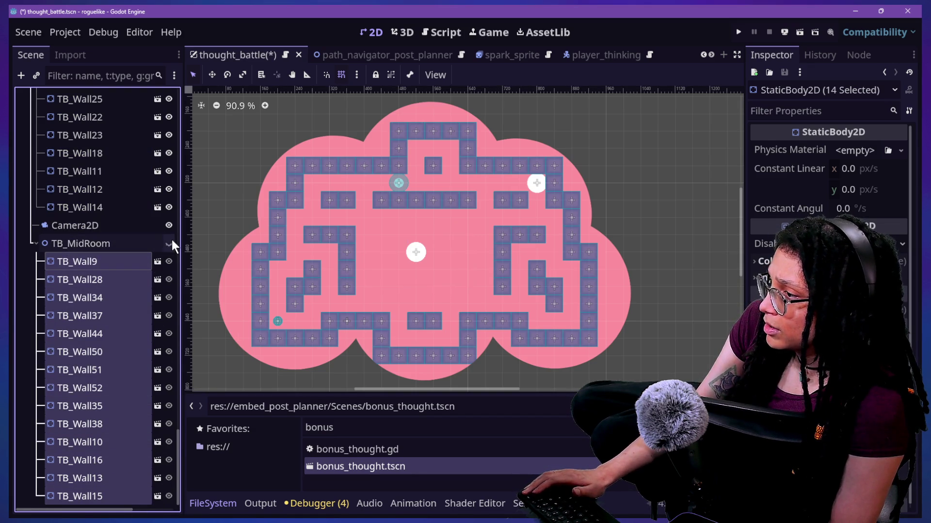
click(170, 243)
mouse_move(108, 248)
mouse_down()
mouse_move(100, 78)
mouse_move(116, 360)
mouse_move(97, 333)
mouse_up()
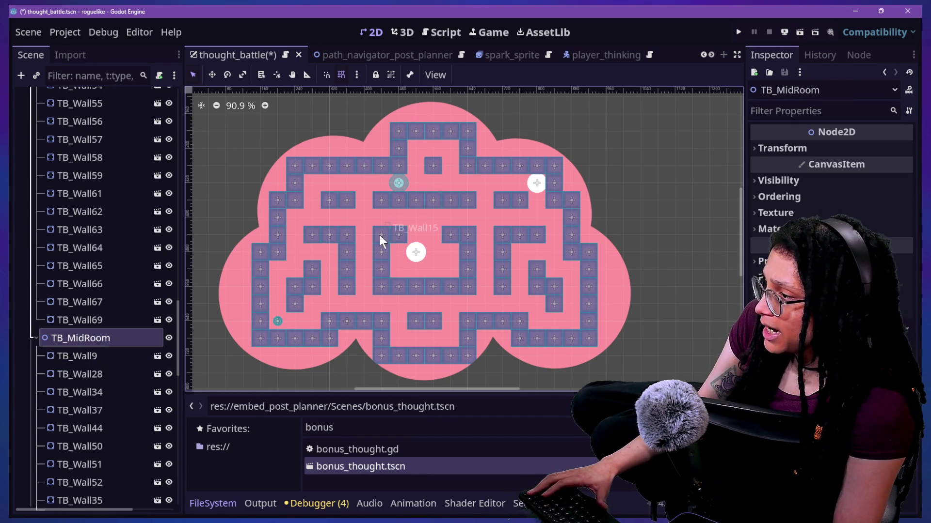
- Make TB_Wall11 the first child of TB_MidRoom and shift the door wall 40 px right
click(84, 357)
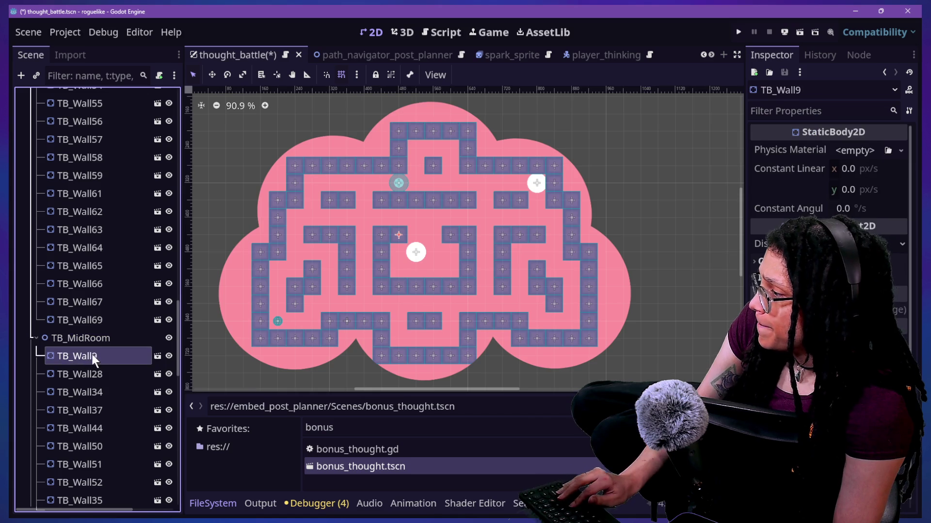
drag(96, 366, 92, 344)
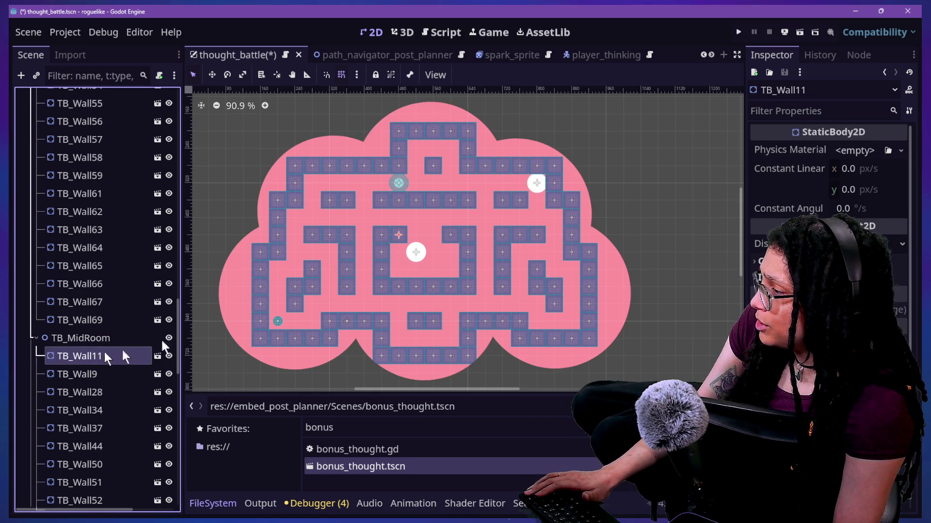
mouse_move(396, 236)
mouse_down()
mouse_move(431, 236)
mouse_move(413, 236)
mouse_up()
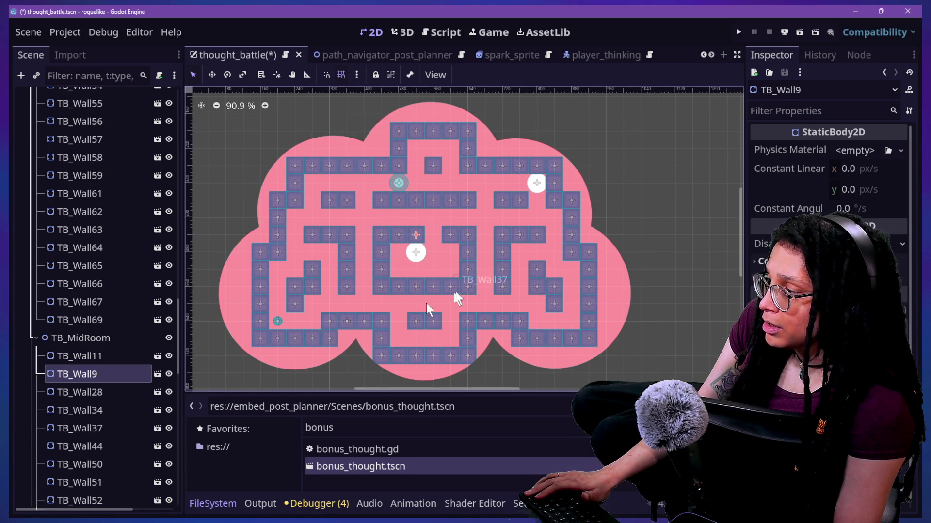
- Rename TB_Wall9 to TB_RoomWall
click(120, 375)
click(108, 377)
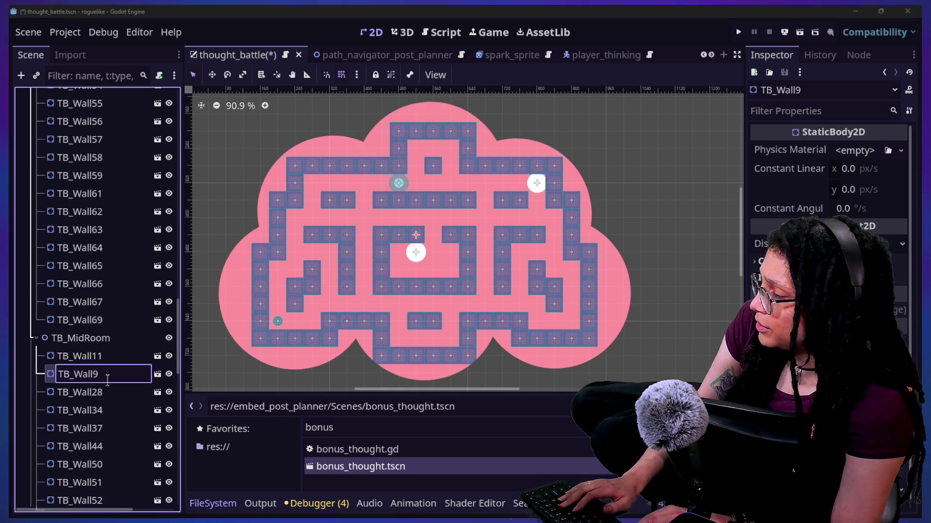
key(End)
key(BackSpace)
key(BackSpace)
key(BackSpace)
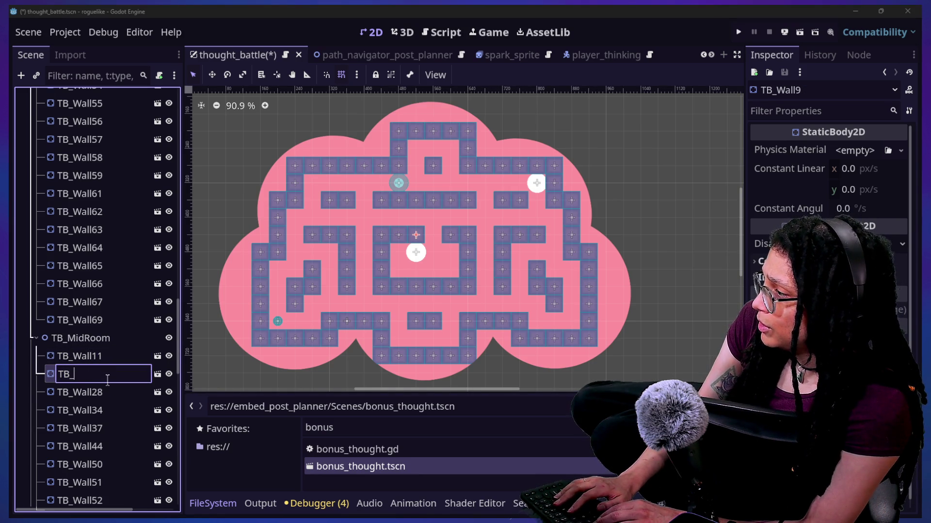
text(oomWall)
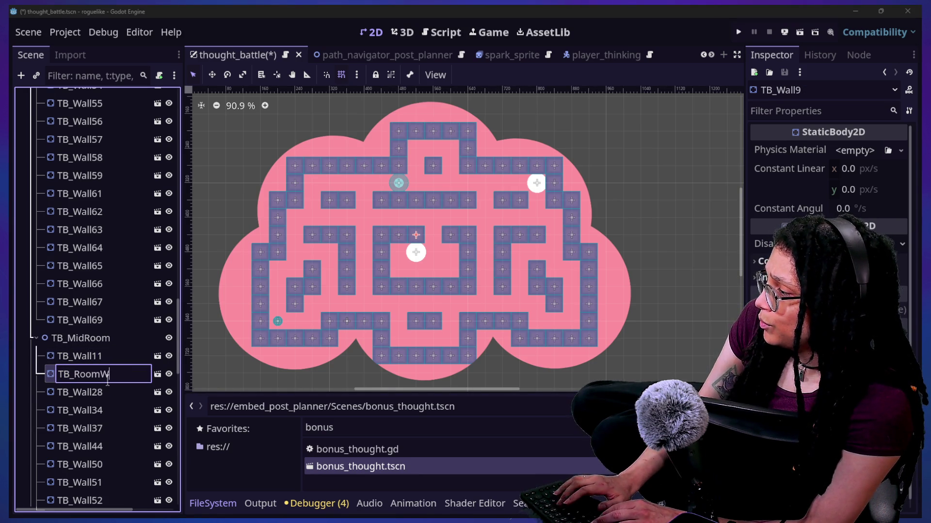
key(Return)
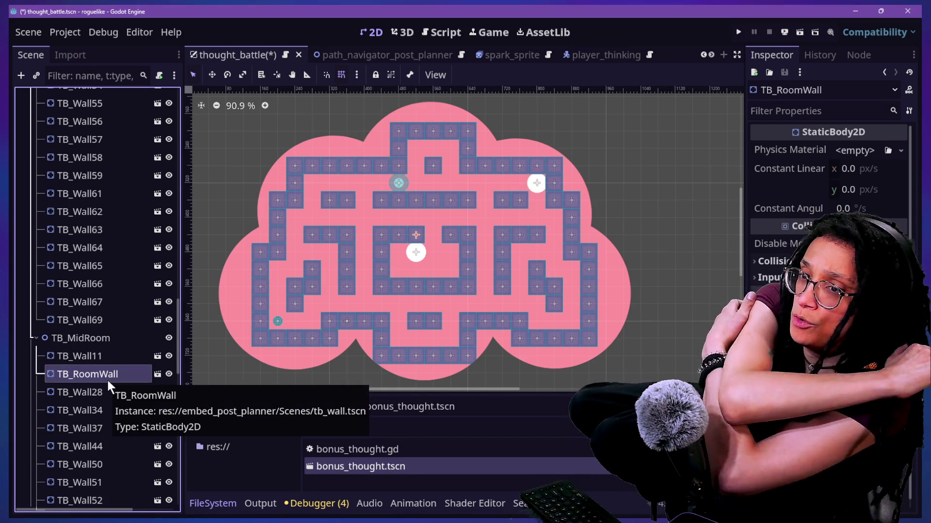
- Rename TB_RoomWall to TB_RoomDoor
click(107, 380)
key(End)
key(BackSpace)
key(BackSpace)
key(BackSpace)
text(mDoor)
key(Return)
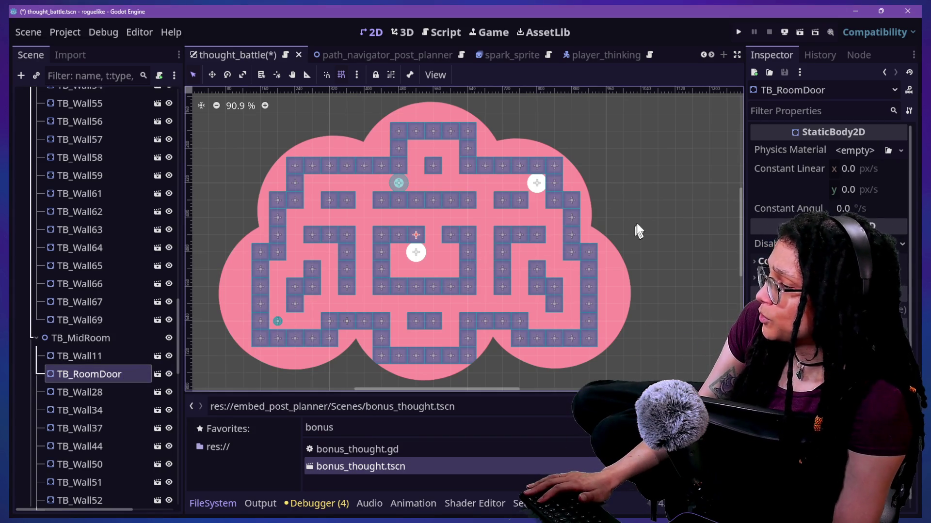
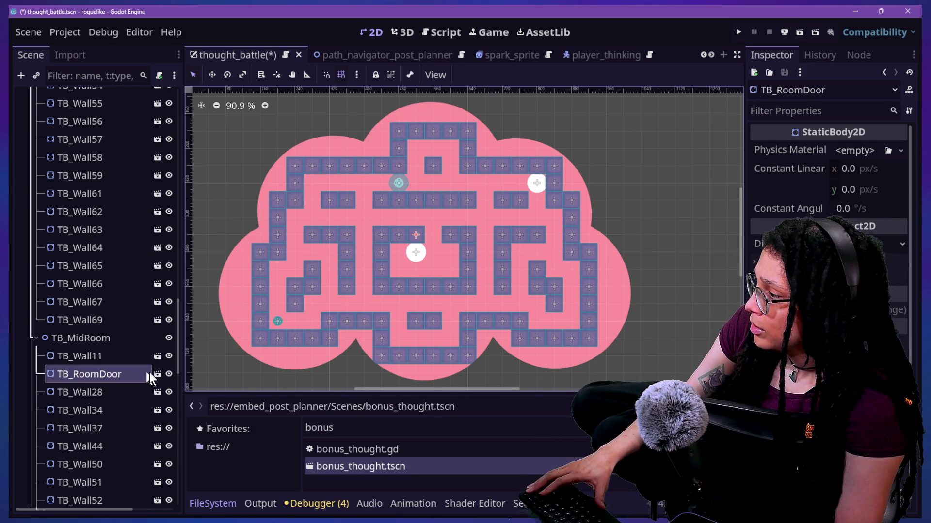
- Make the TB_RoomDoor instance local and select its door Sprite2D
right_click(134, 375)
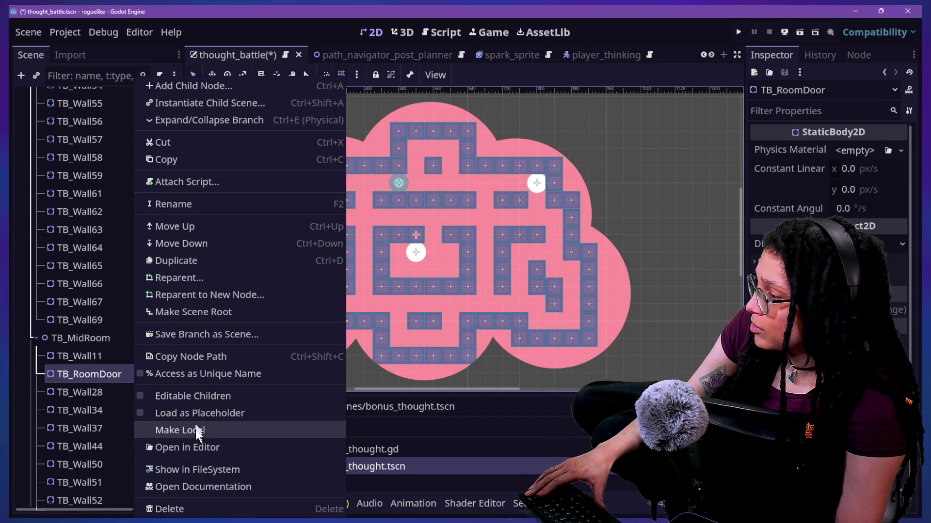
click(194, 429)
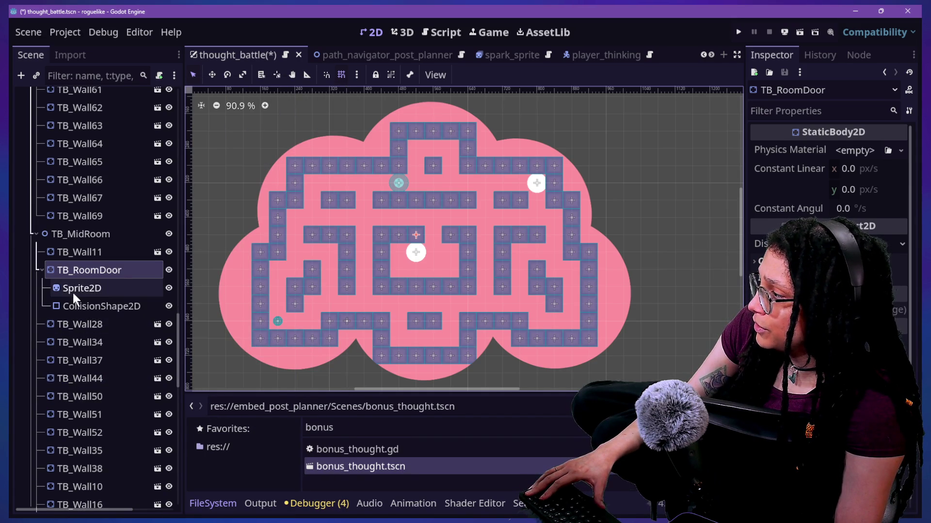
click(73, 291)
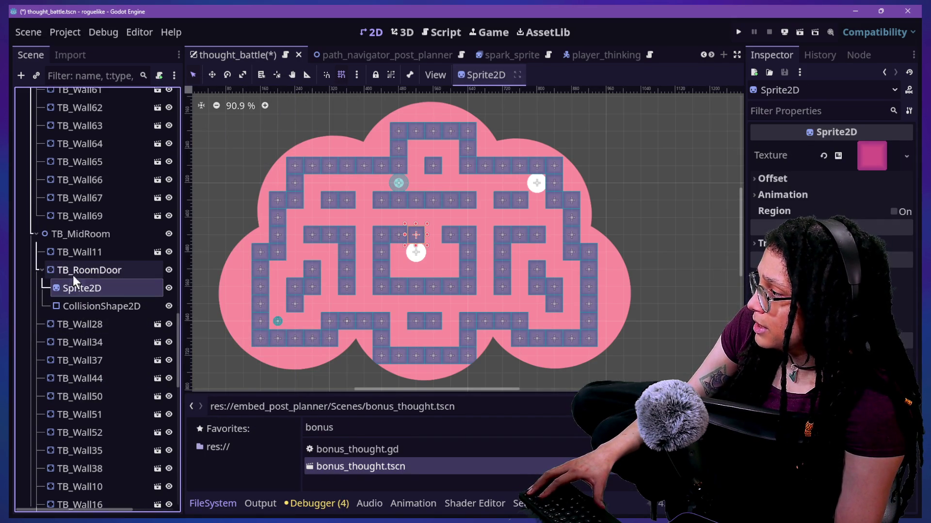
click(98, 268)
click(100, 289)
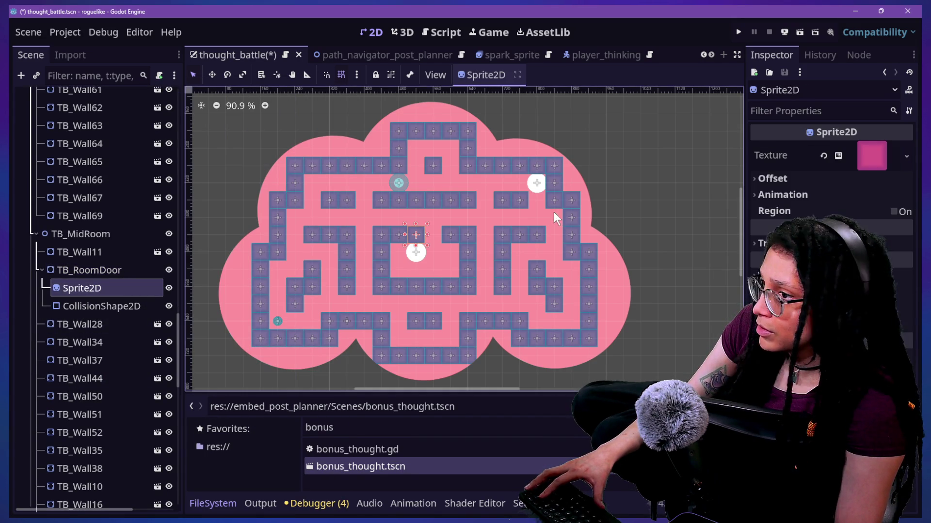
- Set the sprite's GradientTexture2D height to 20 px
click(878, 156)
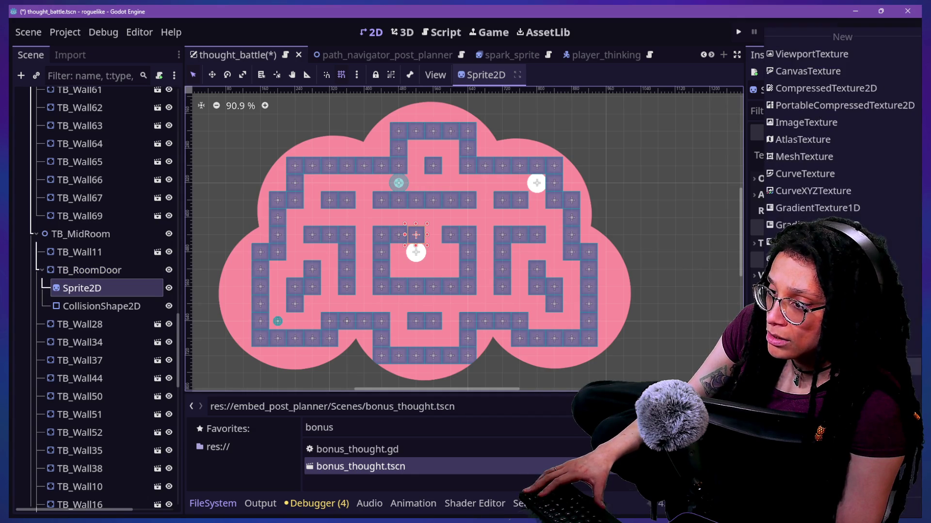
key(Escape)
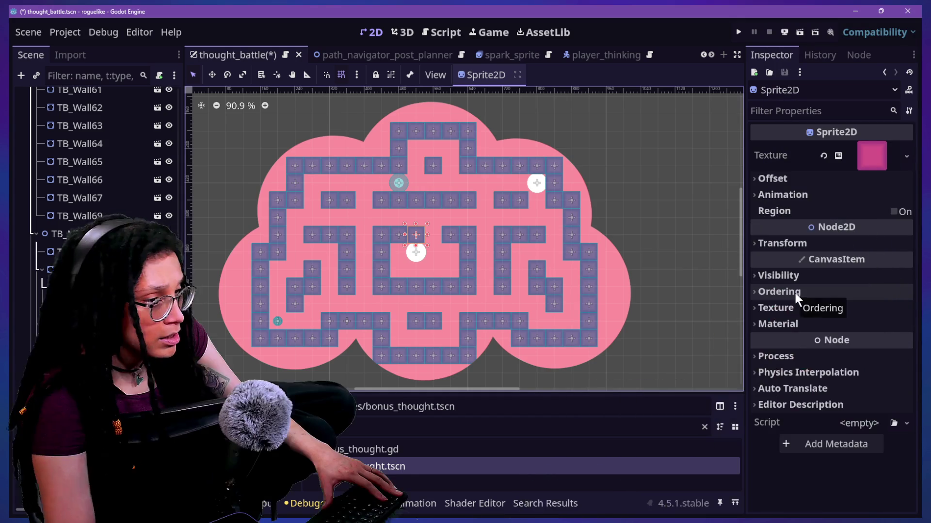
click(863, 156)
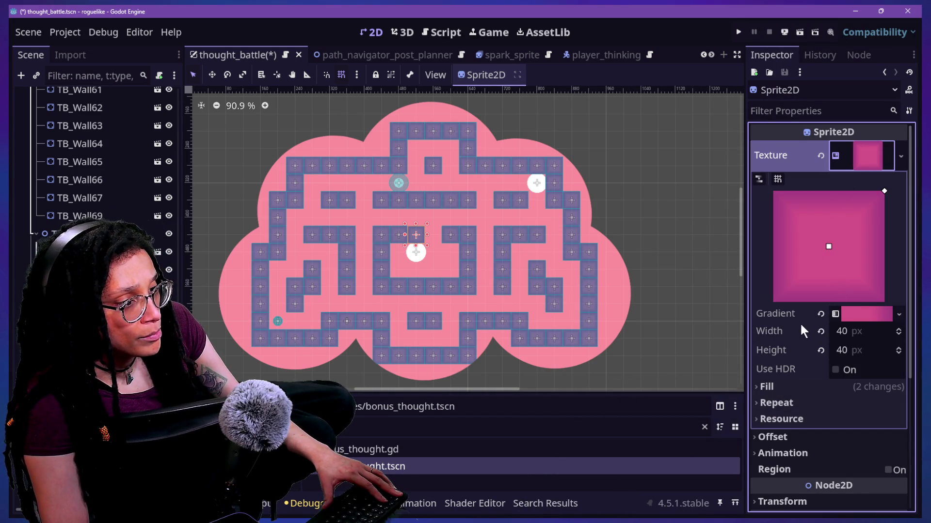
scroll(800, 322, down, 5)
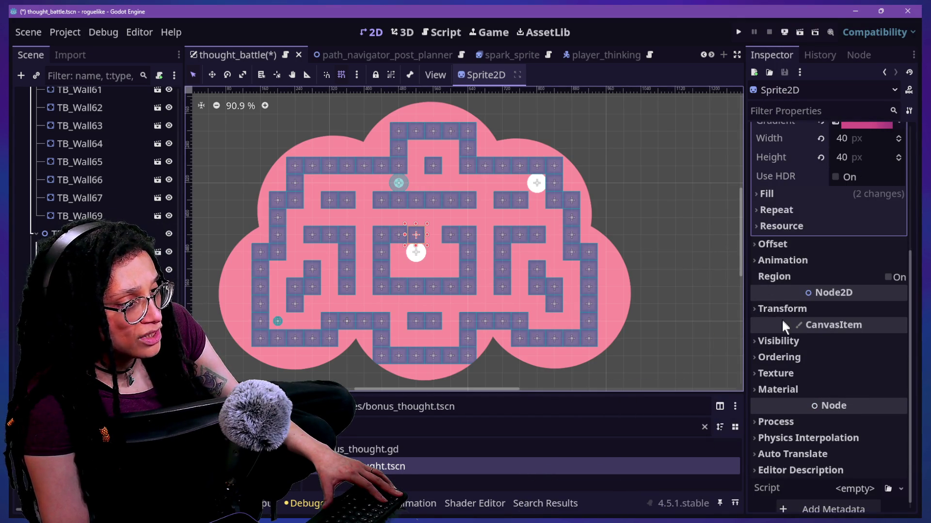
scroll(801, 186, up, 4)
scroll(802, 186, down, 2)
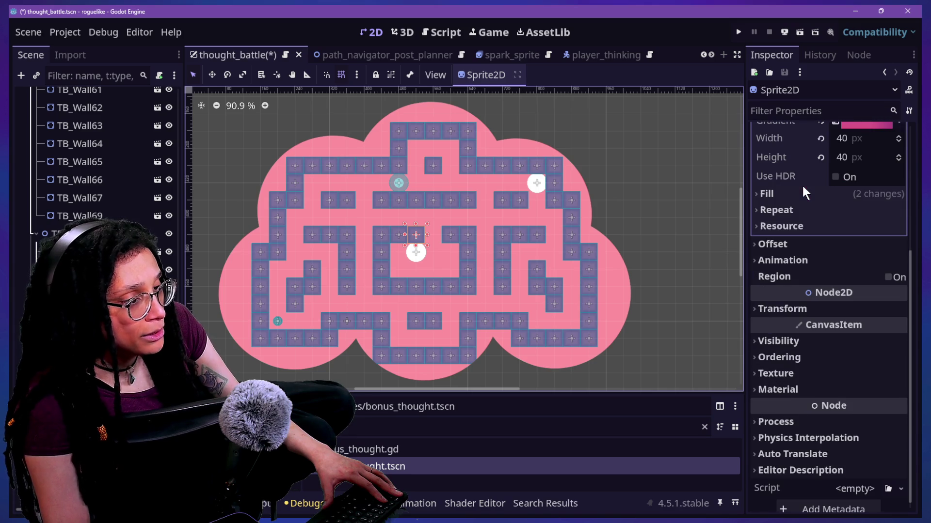
scroll(803, 253, up, 3)
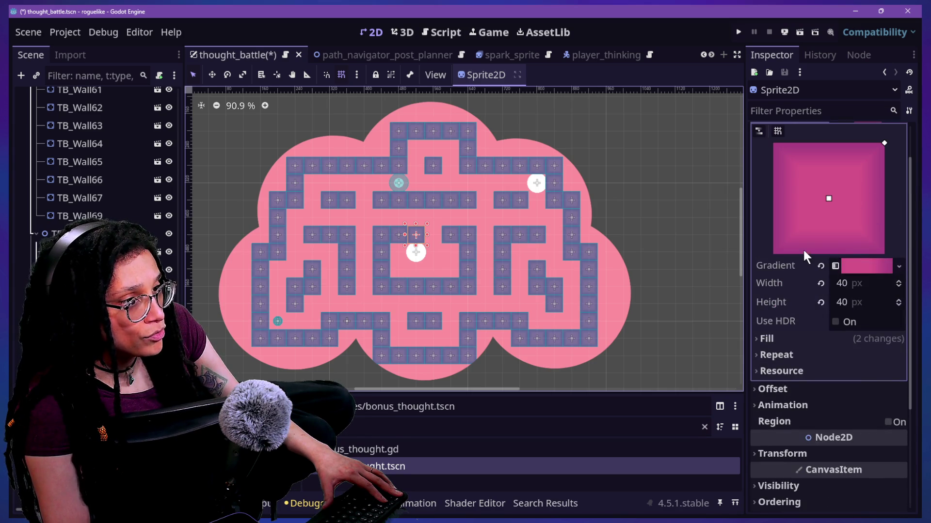
click(868, 303)
text(20)
key(Return)
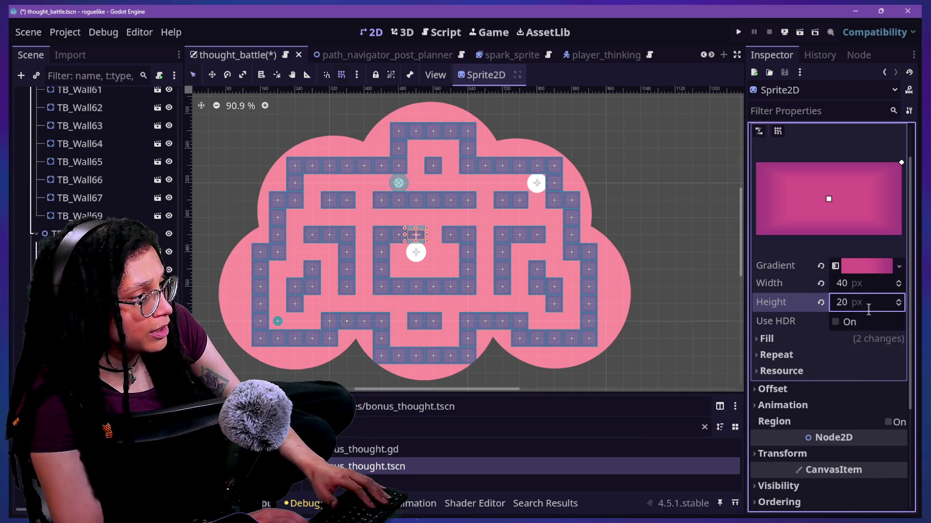
- Try a 15 px texture height, then restore it to 20 px
scroll(419, 239, up, 7)
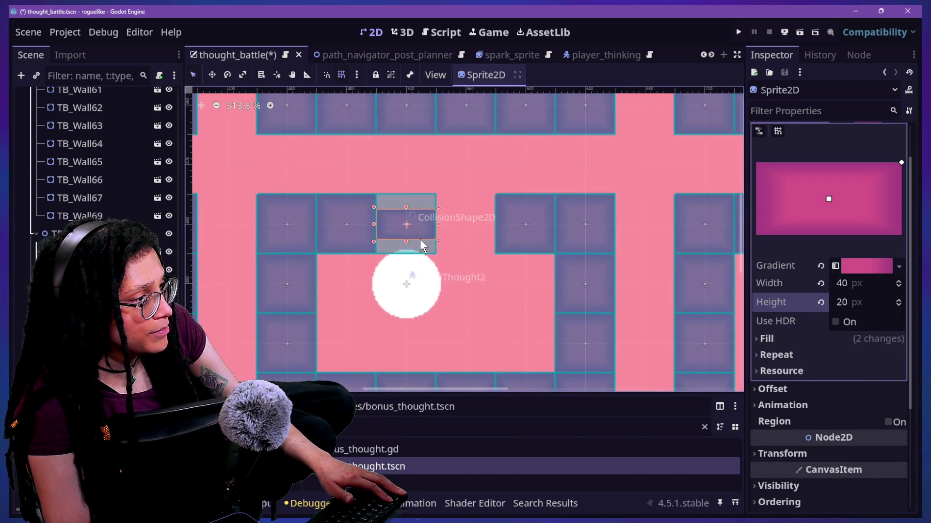
click(871, 303)
text(15)
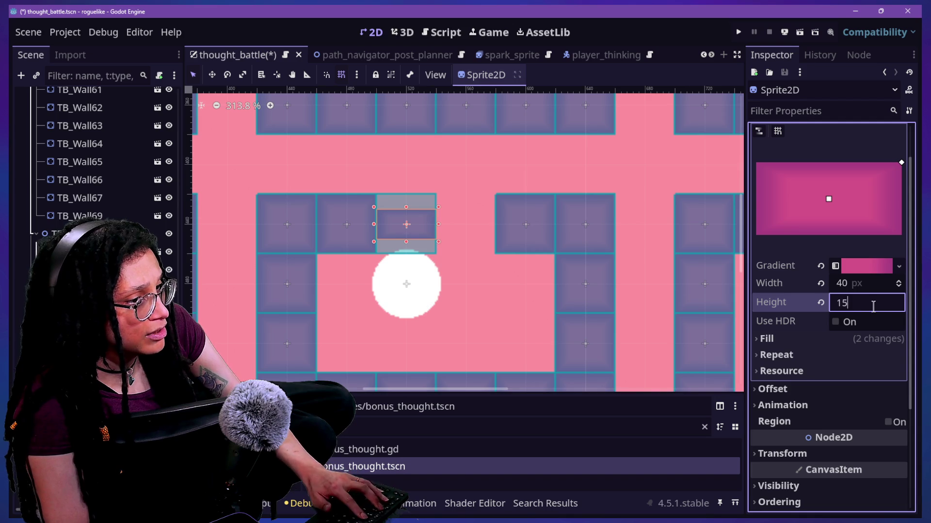
key(Return)
scroll(286, 249, down, 4)
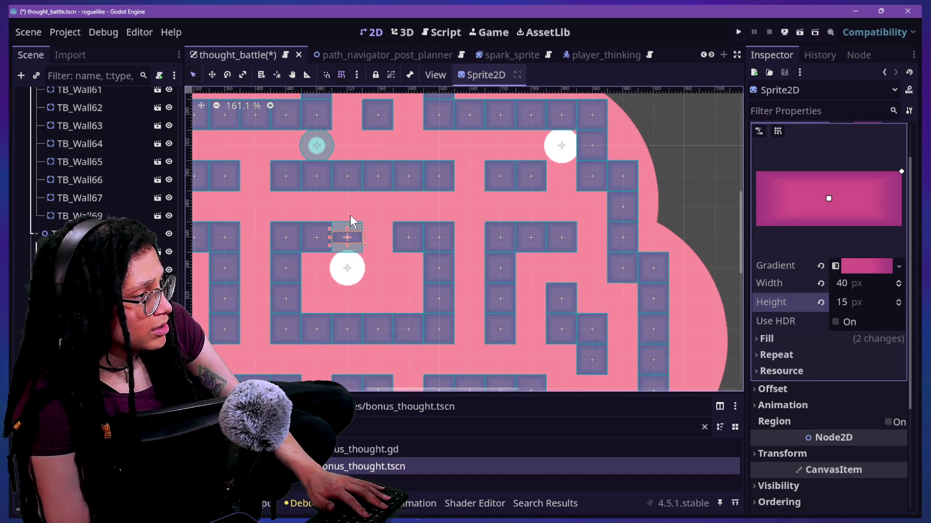
scroll(350, 215, down, 2)
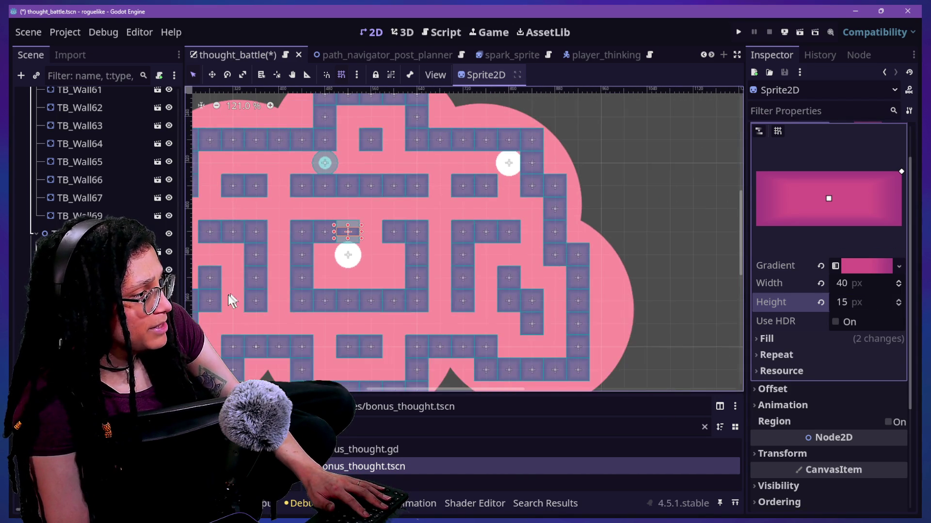
click(841, 301)
text(20)
key(Return)
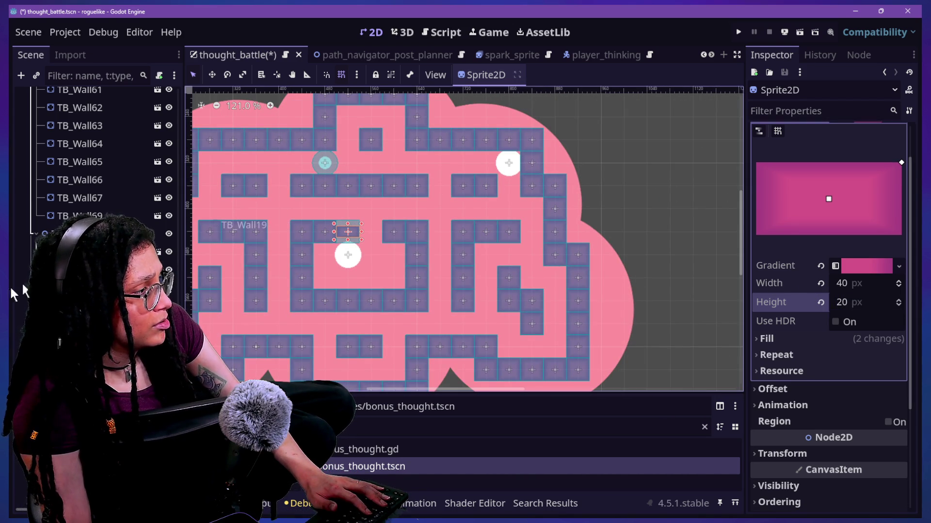
click(349, 231)
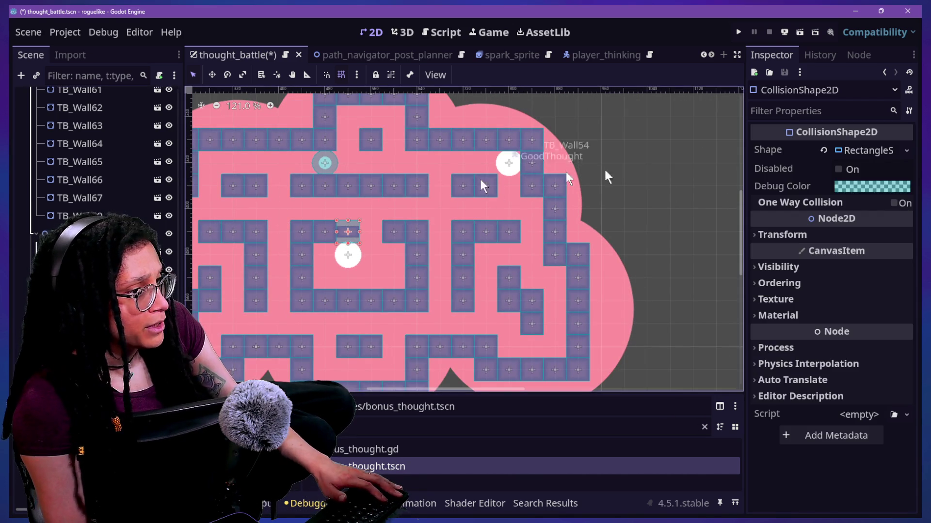
- Make the door's RectangleShape2D unique and set its size y to 20
click(880, 153)
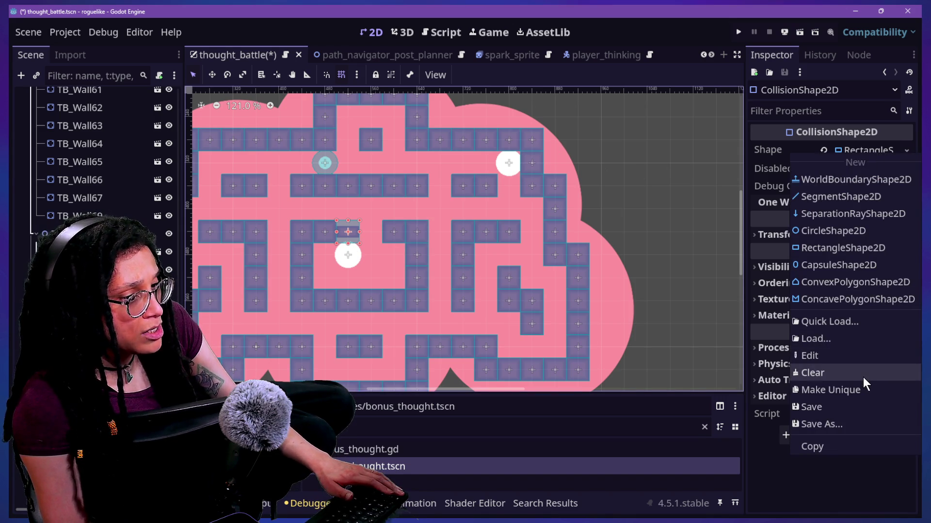
click(864, 391)
click(848, 150)
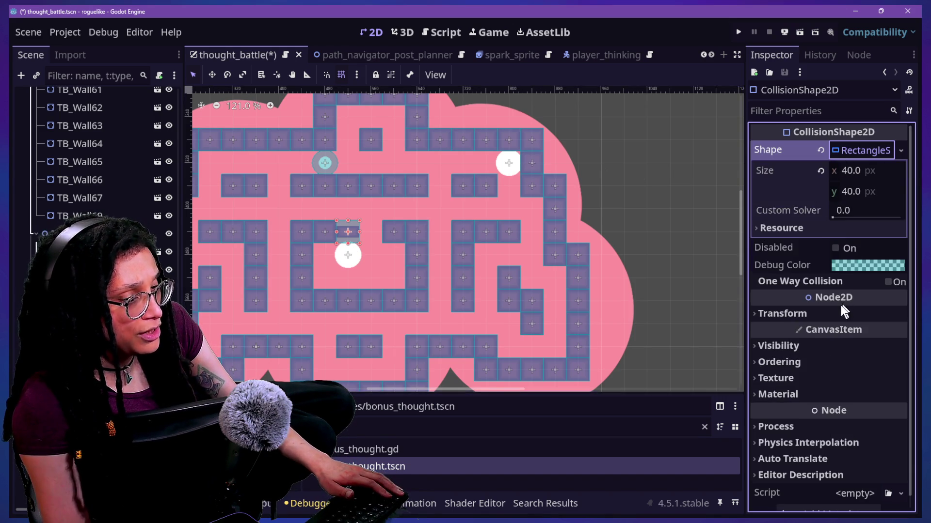
click(879, 190)
text(20)
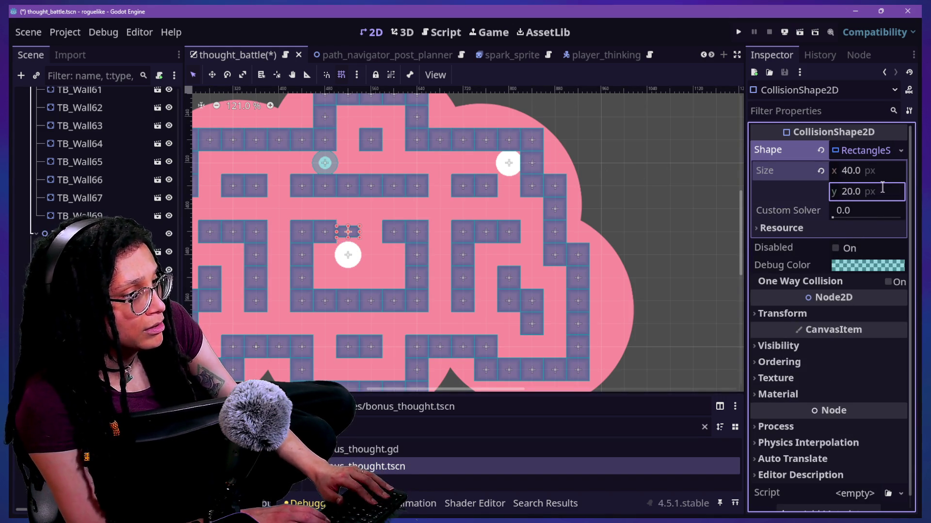
key(Return)
- Reselect the small door in the maze to check its collision shape
click(80, 198)
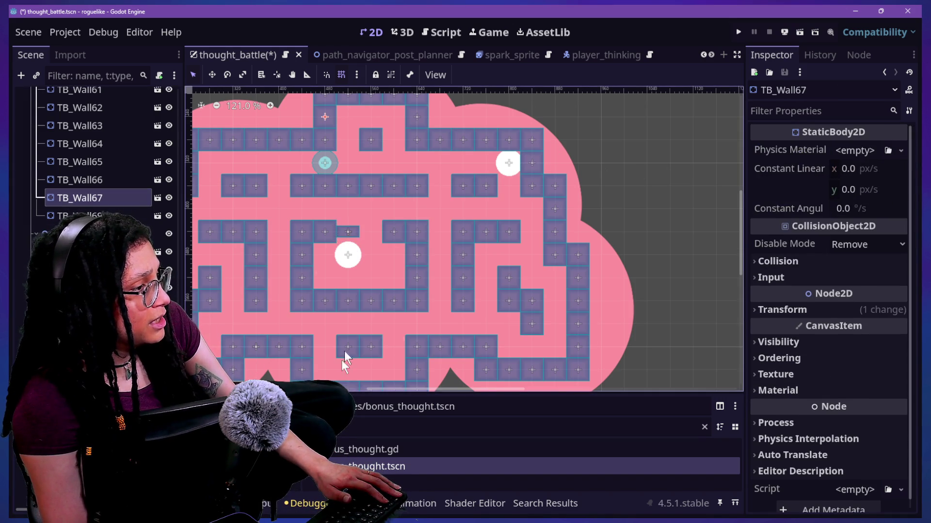
scroll(301, 277, down, 2)
scroll(300, 276, down, 2)
scroll(361, 262, up, 5)
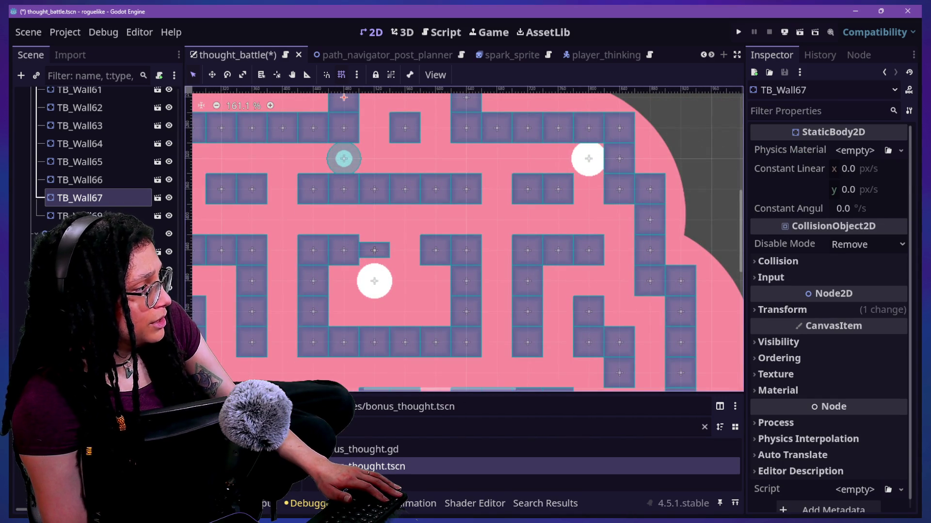
click(97, 315)
click(385, 252)
click(385, 251)
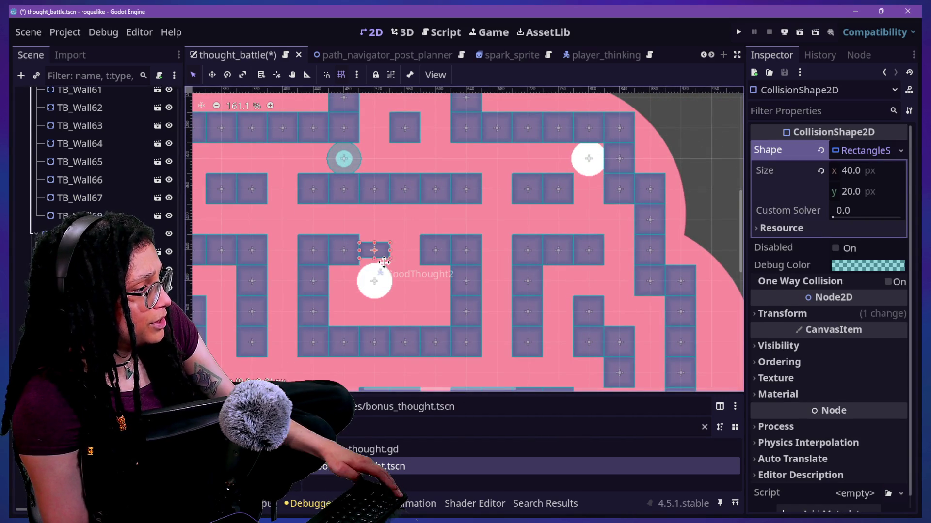
click(383, 251)
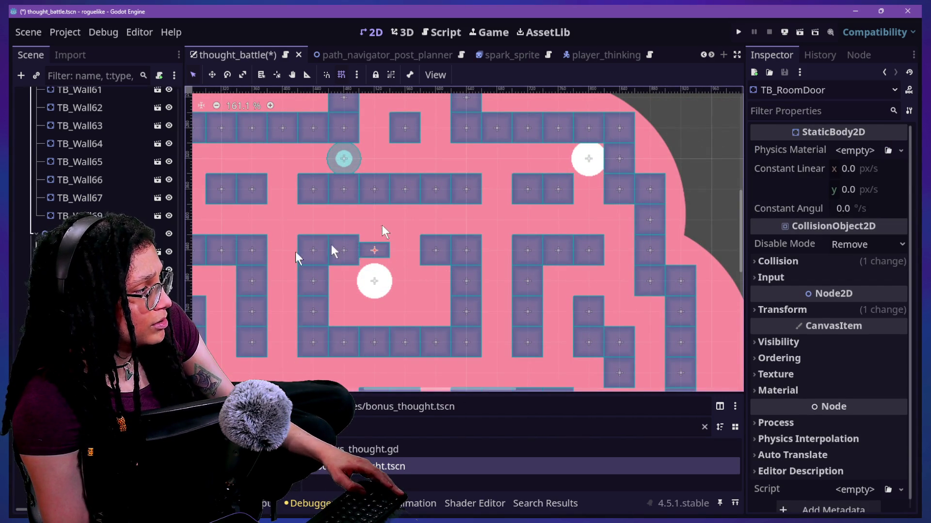
- Shift TB_RoomDoor slightly down to a y position of 442.816
click(374, 250)
shift+click(261, 242)
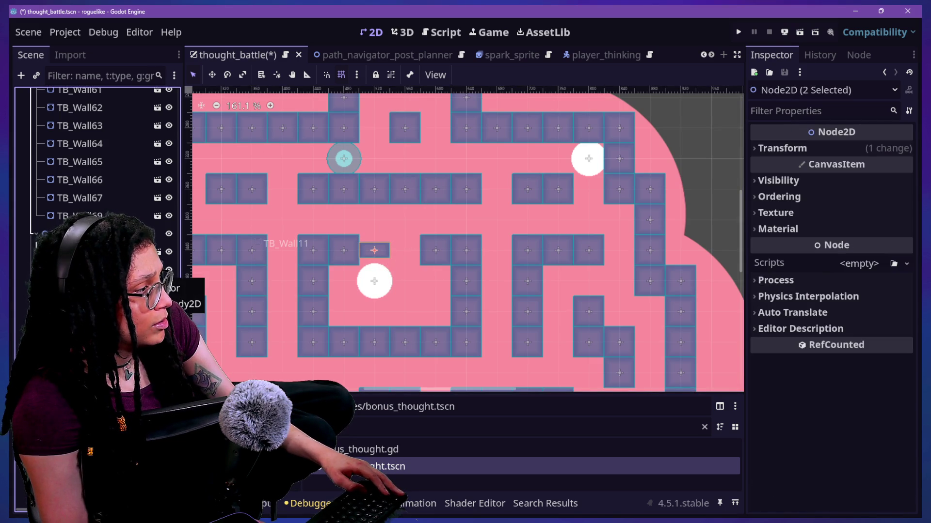
click(374, 250)
click(782, 309)
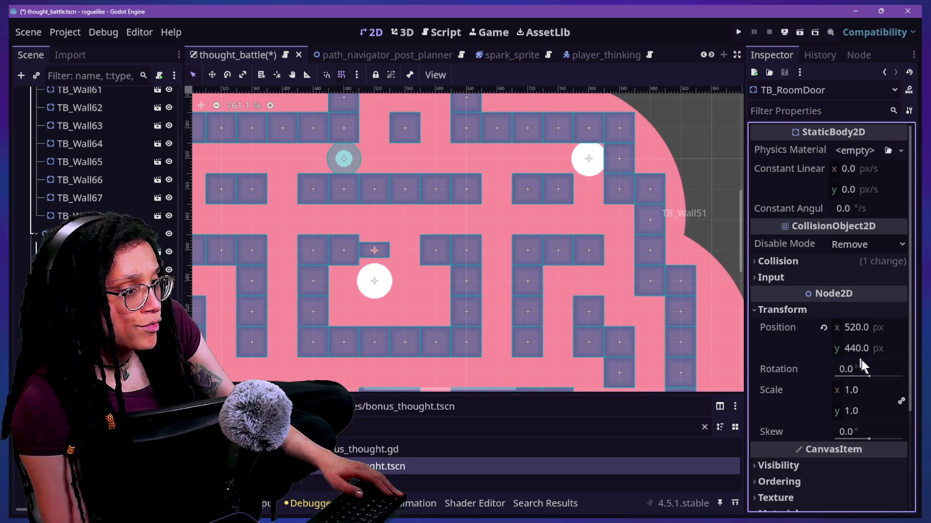
drag(862, 359, 860, 360)
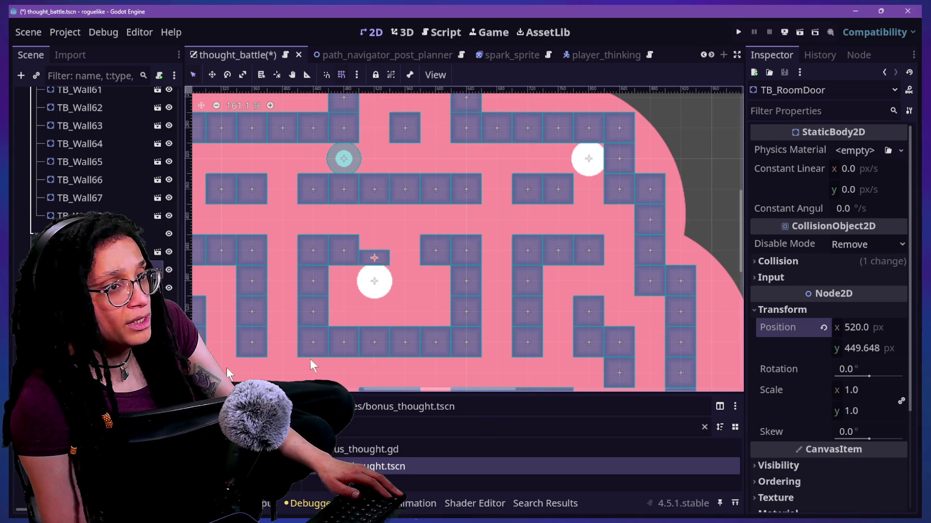
key(ctrl+z)
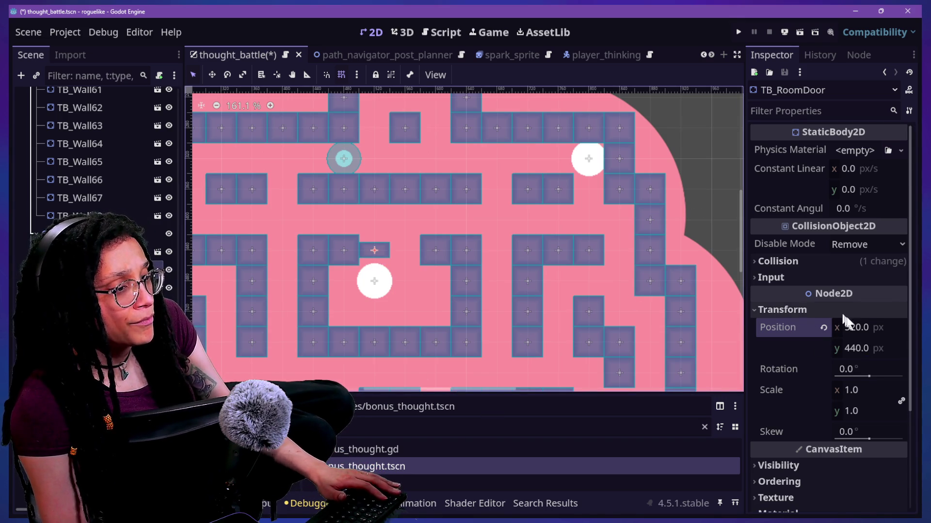
click(868, 349)
drag(867, 349, 866, 349)
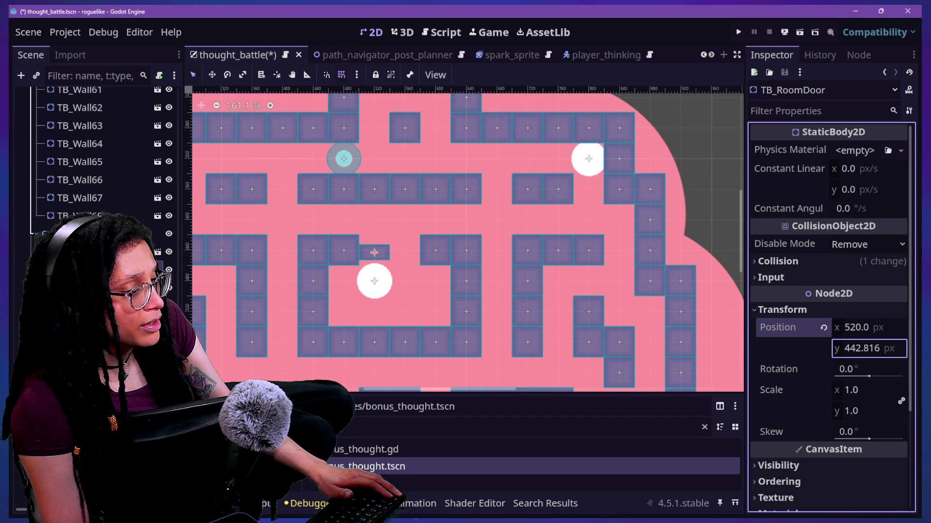
key(Return)
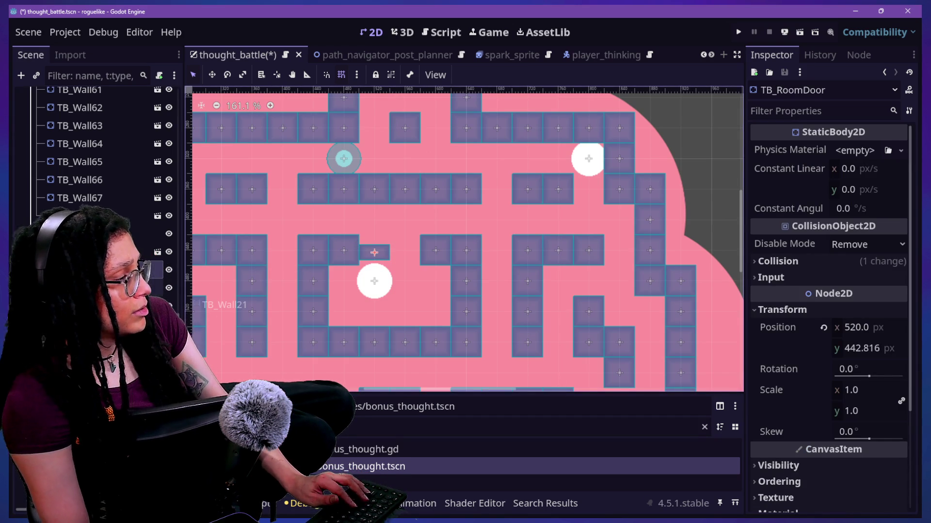
- Set the door sprite's texture height to 20 px, then switch to the browser
click(145, 287)
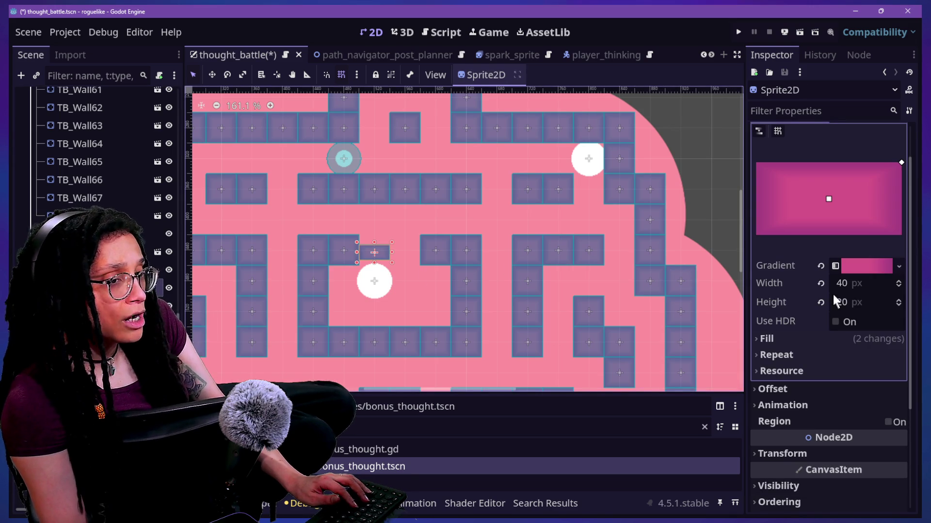
text(20)
key(Return)
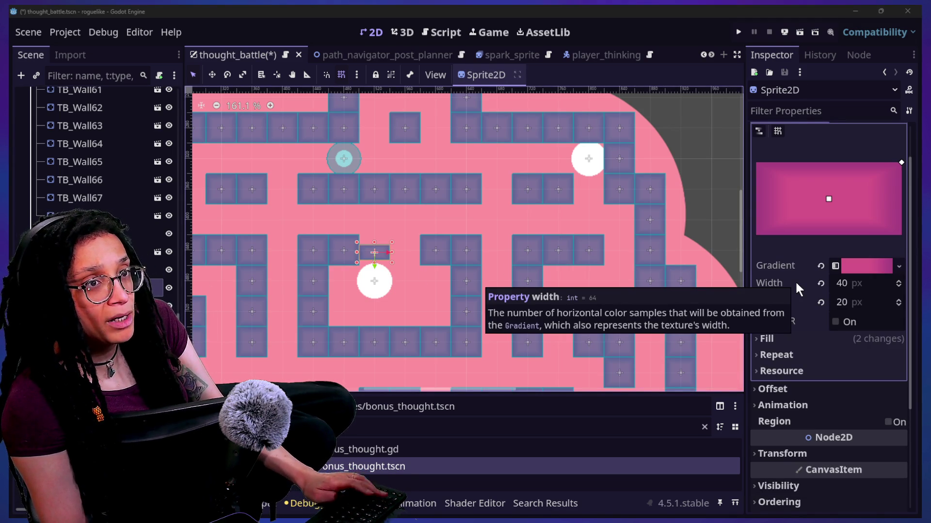
key(alt+Tab)
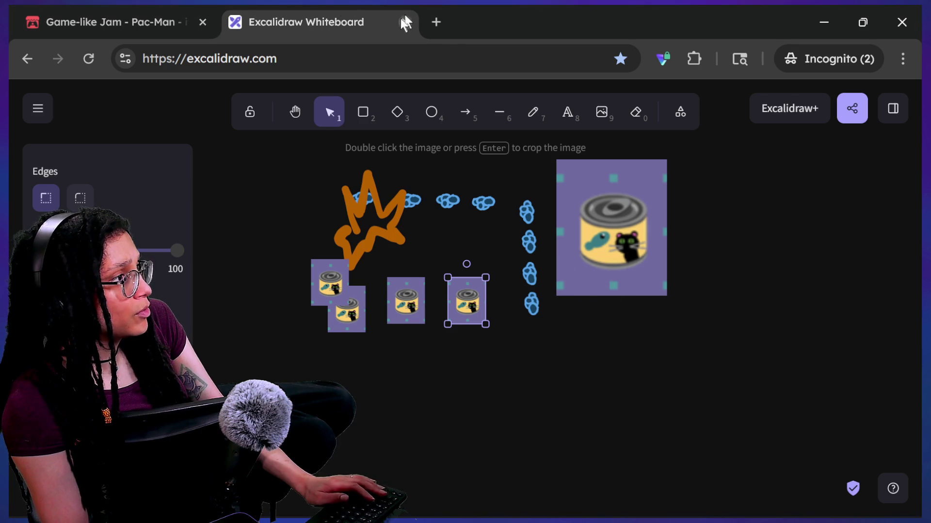
- Launch the original PAC-MAN from the jam page, play to a score of 70, and pause
key(ctrl+Tab)
scroll(486, 485, down, 5)
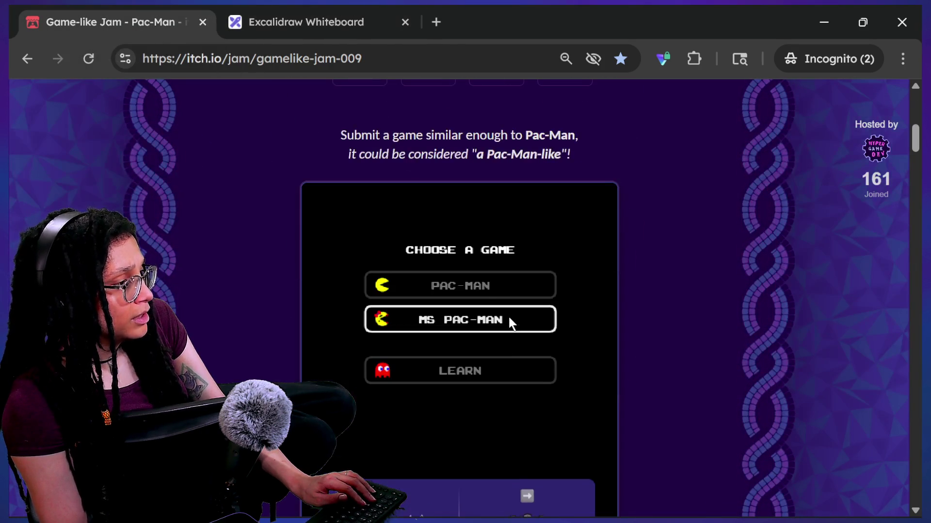
click(482, 293)
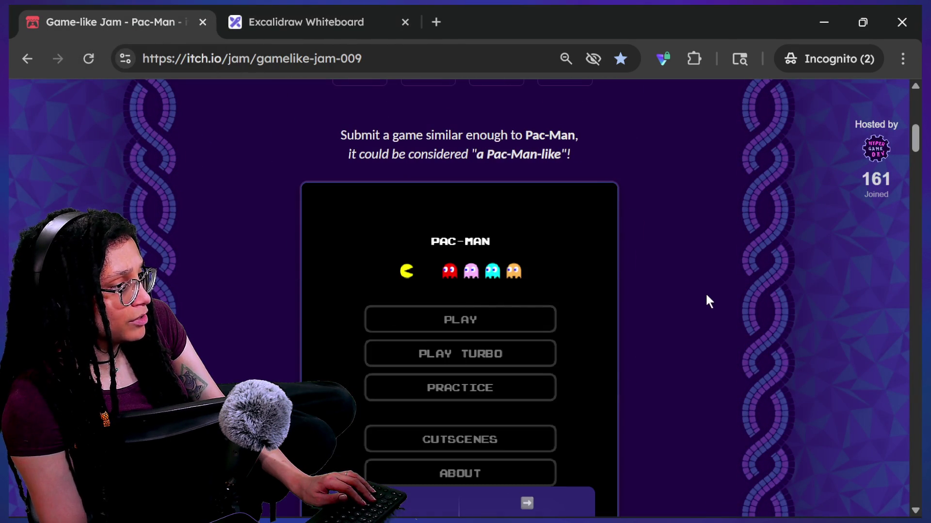
click(465, 322)
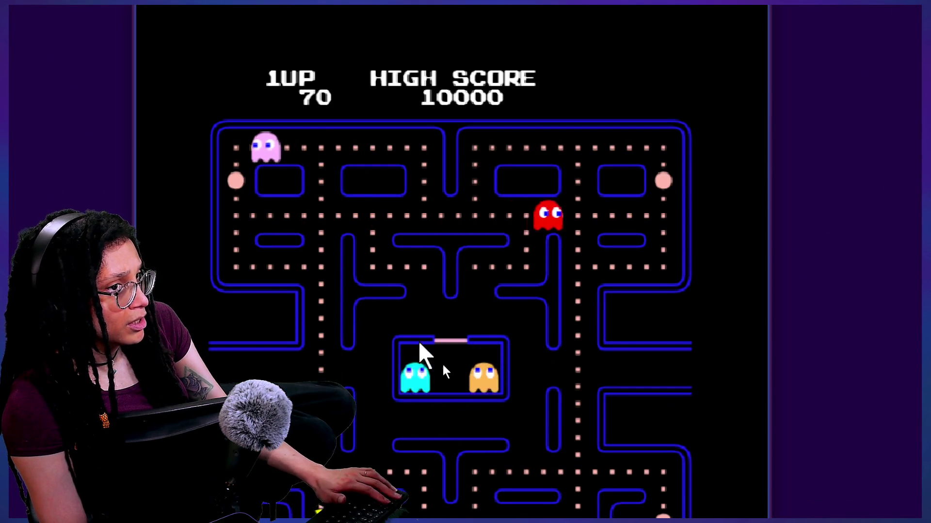
key(Escape)
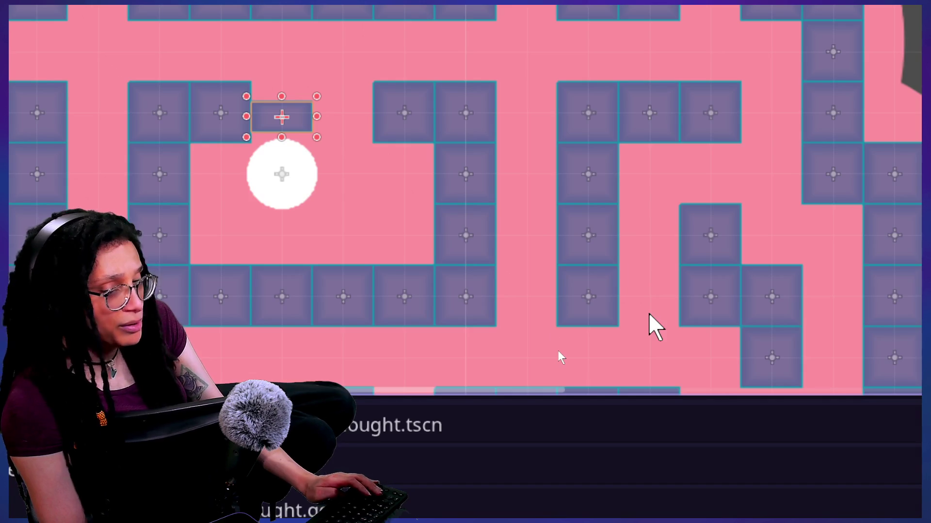
- Reverse the door sprite's gradient to inspect its offsets, then reverse it back
scroll(154, 75, up, 2)
scroll(152, 72, down, 3)
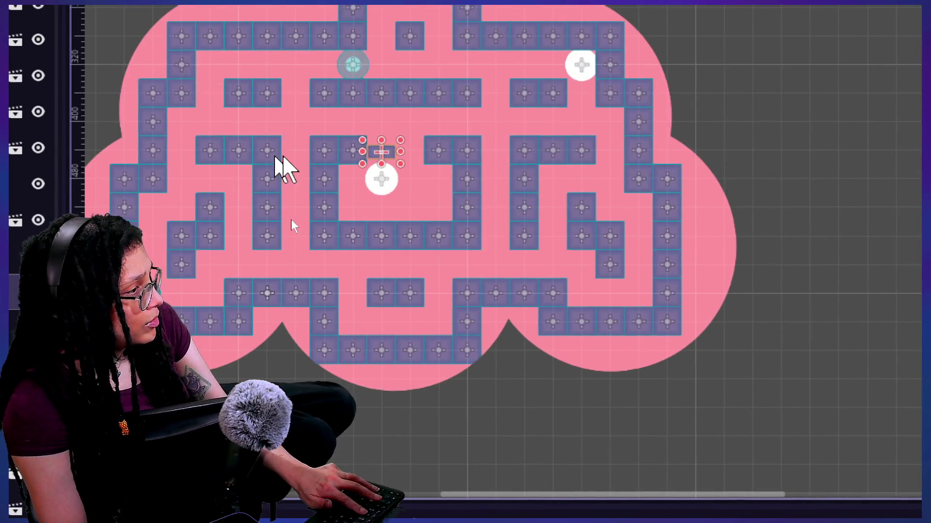
scroll(283, 223, up, 4)
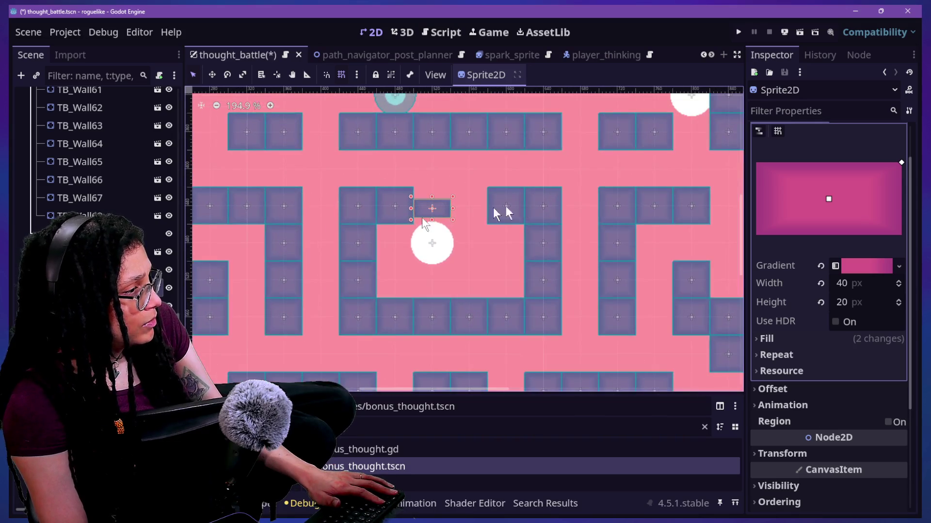
click(861, 266)
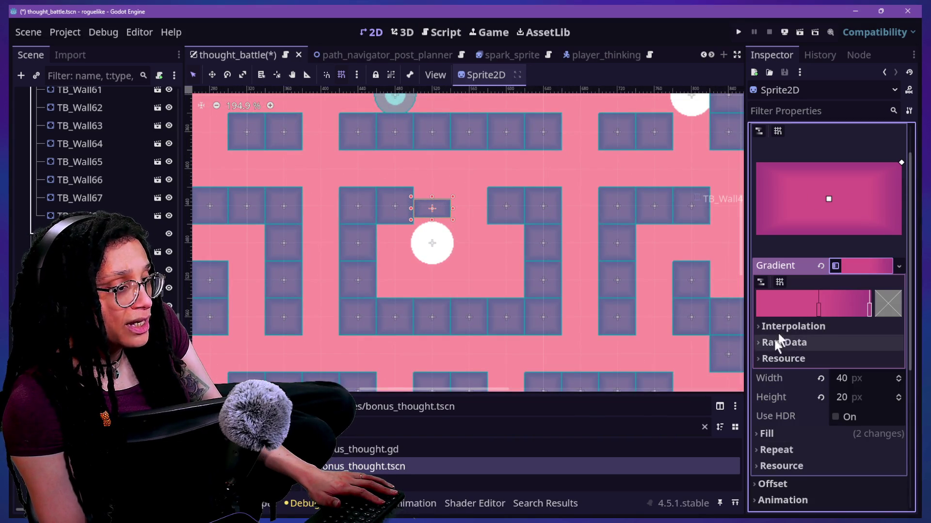
click(759, 282)
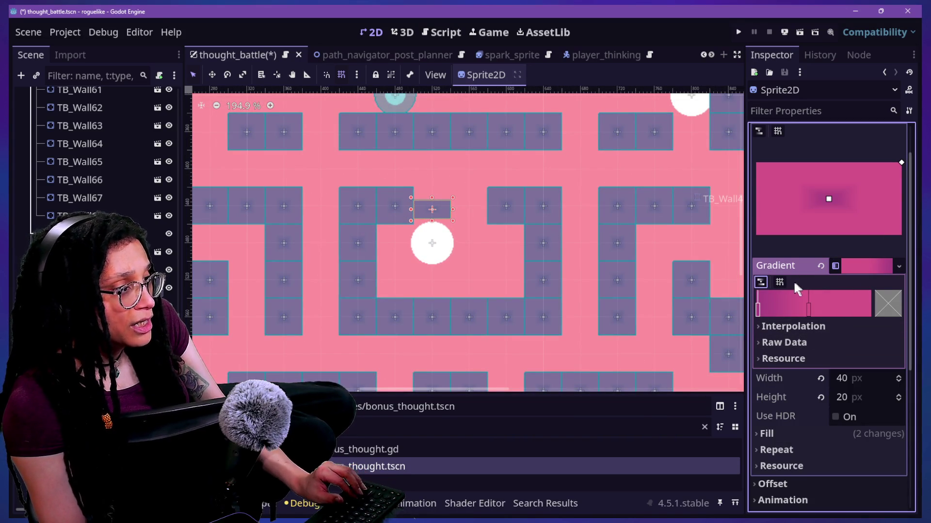
click(781, 342)
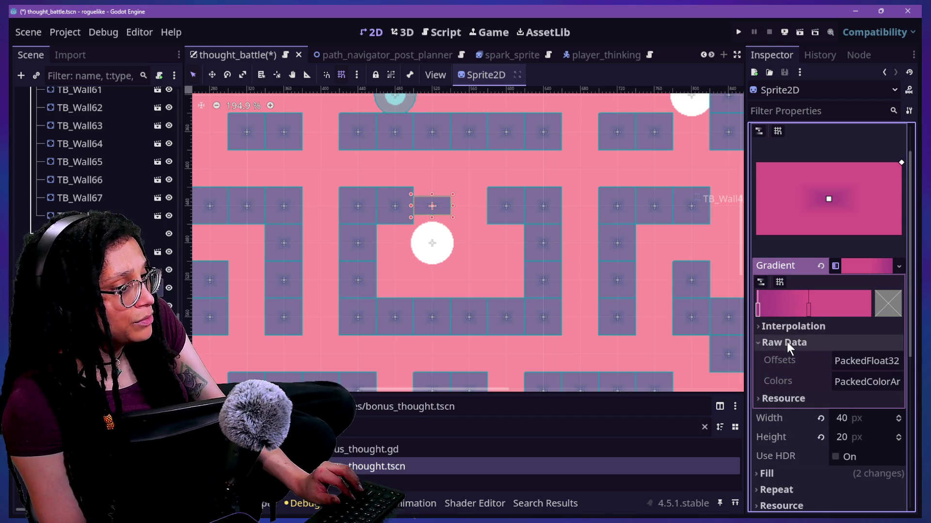
click(761, 282)
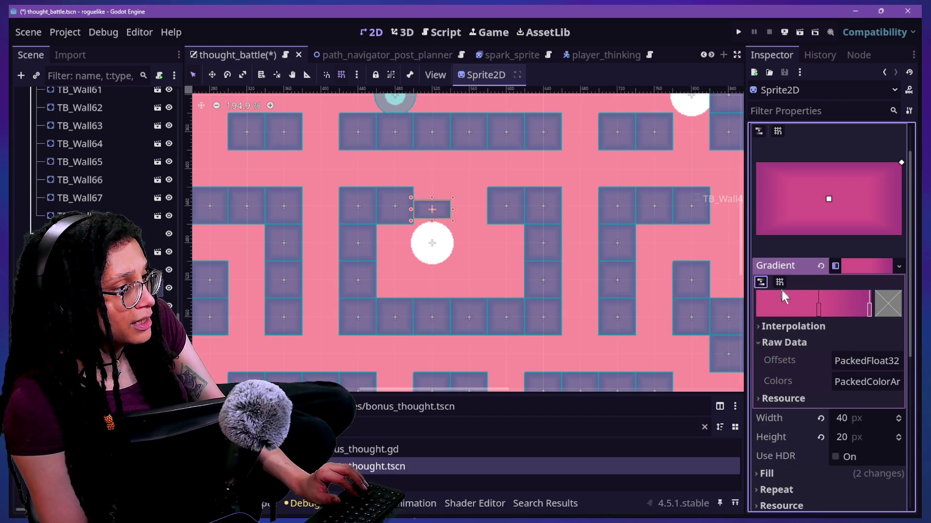
scroll(798, 284, up, 2)
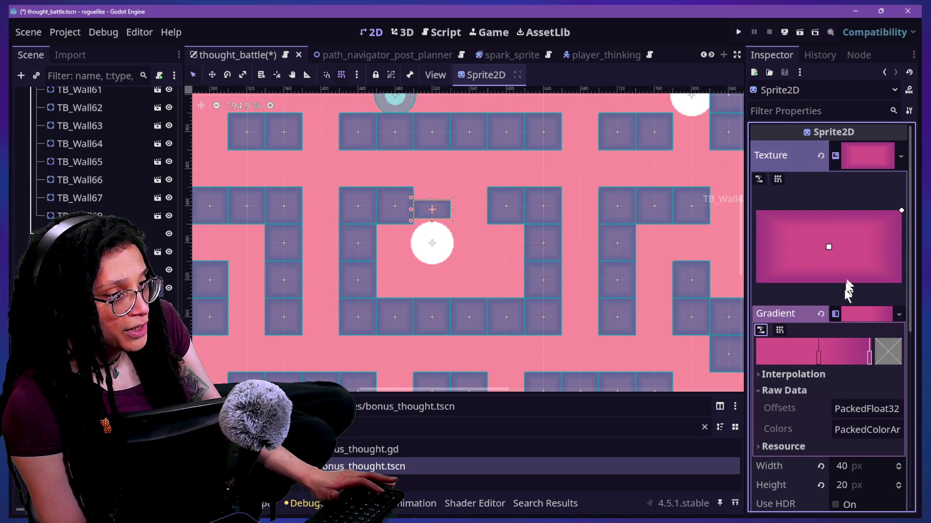
- Make the gradient unique, reverse it so the centre is darker, and select TB_RoomDoor
right_click(847, 318)
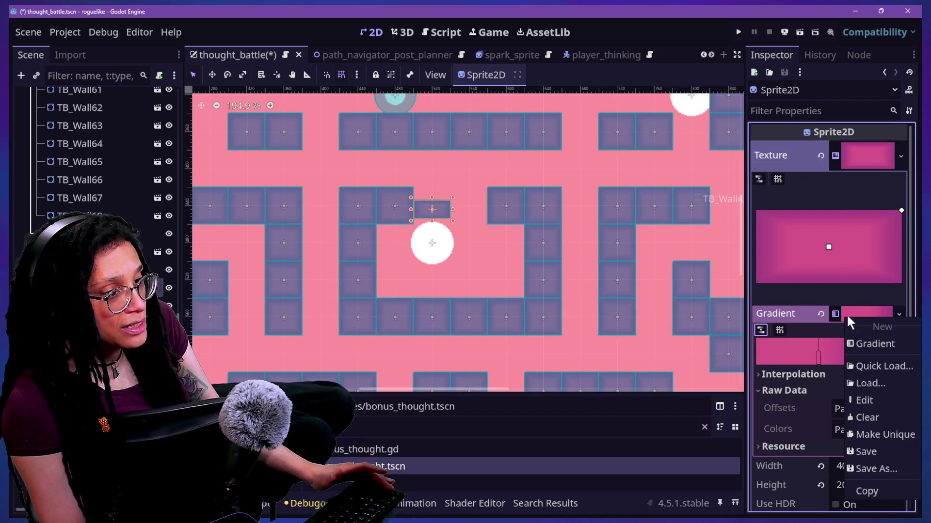
click(857, 430)
click(762, 330)
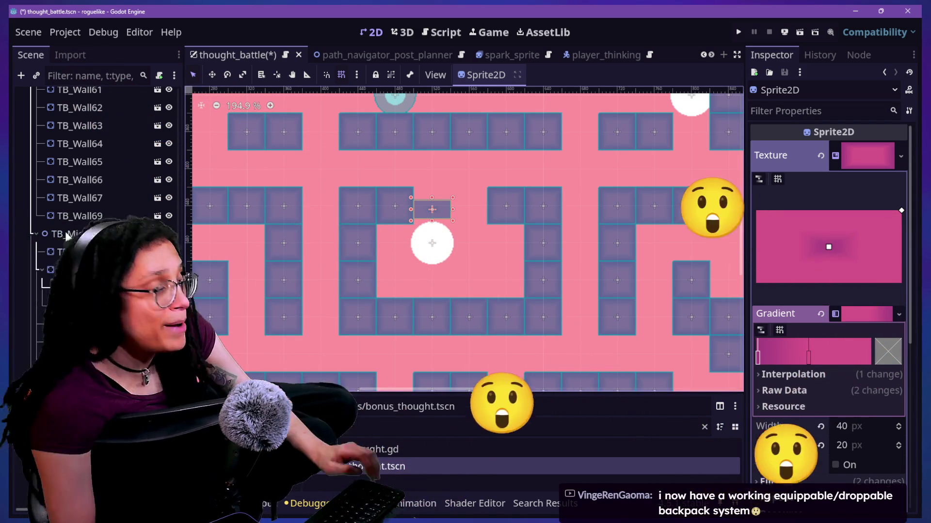
click(97, 270)
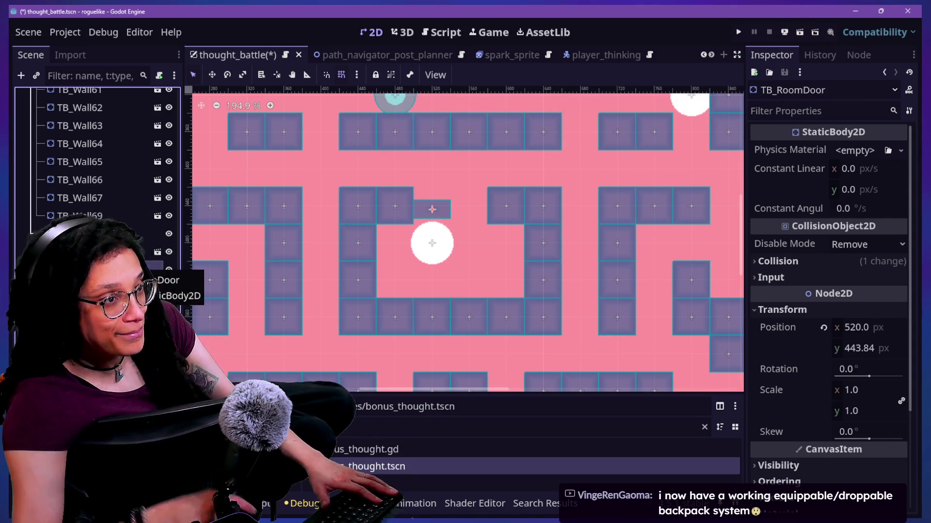
- Step through the wall nodes like TB_Wall11, then open TB_RoomDoor's context menu
scroll(399, 244, down, 4)
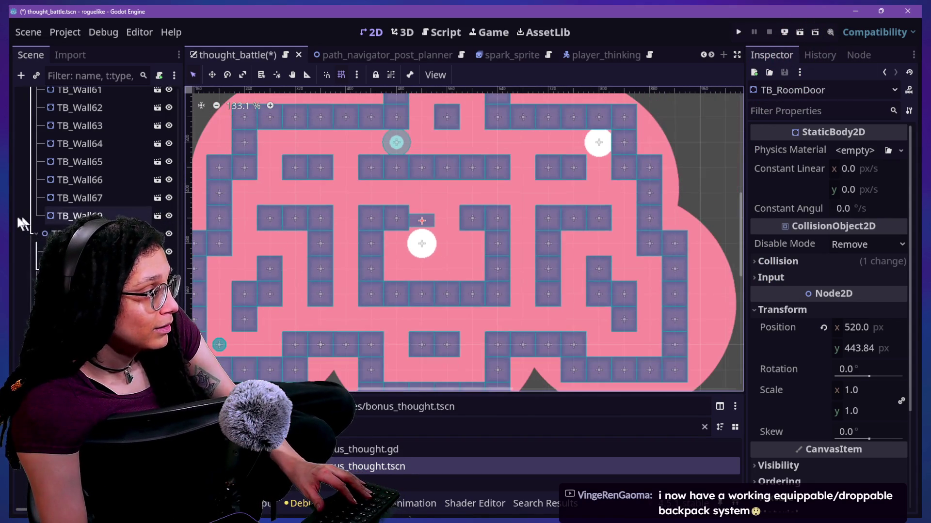
click(49, 181)
click(21, 267)
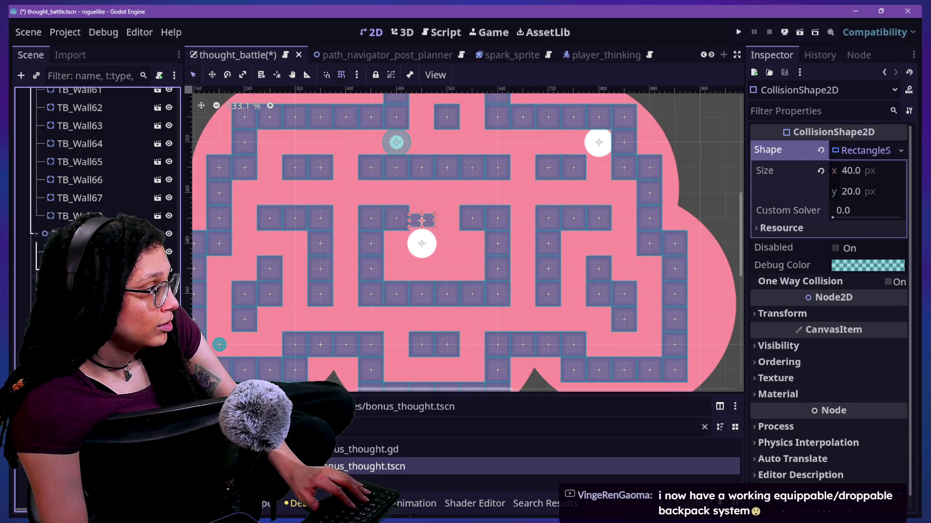
key(Up)
key(Up)
key(Up)
click(396, 218)
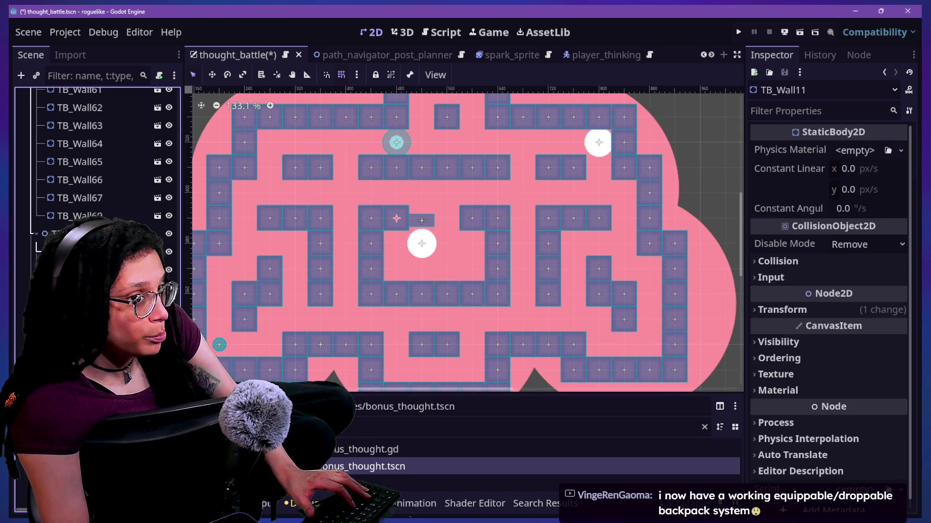
click(422, 221)
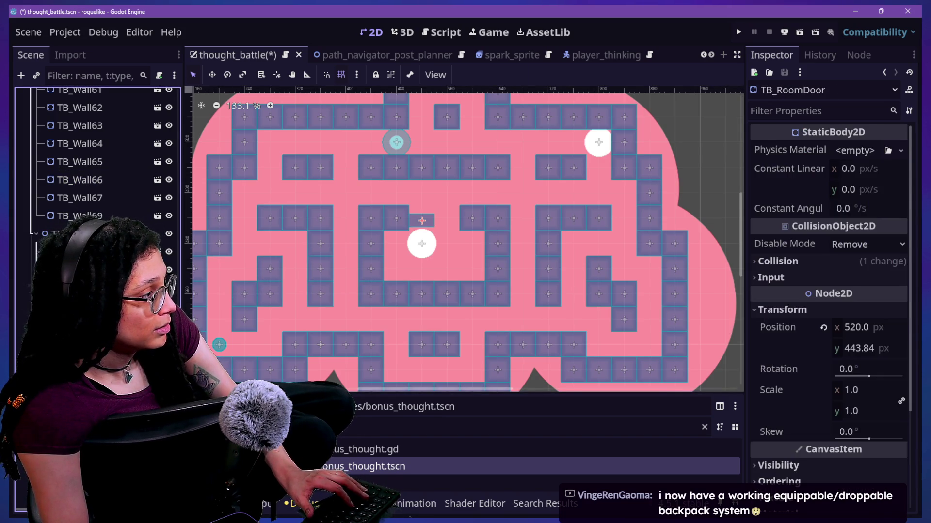
right_click(87, 152)
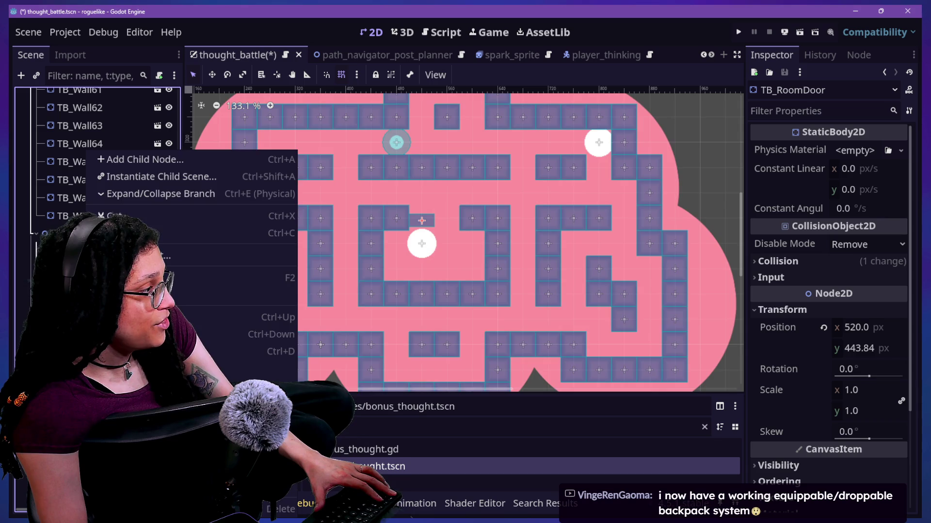
- Save TB_RoomDoor as tb_room_door.tscn and drag a duplicate door into the maze
click(146, 424)
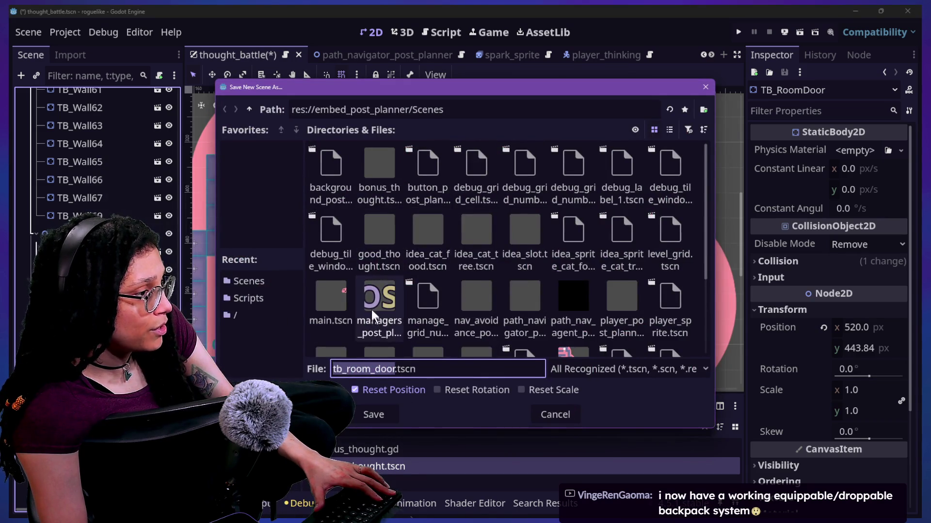
click(373, 415)
key(ctrl+d)
mouse_move(429, 219)
mouse_down()
mouse_move(456, 227)
mouse_move(436, 215)
mouse_up()
click(437, 215)
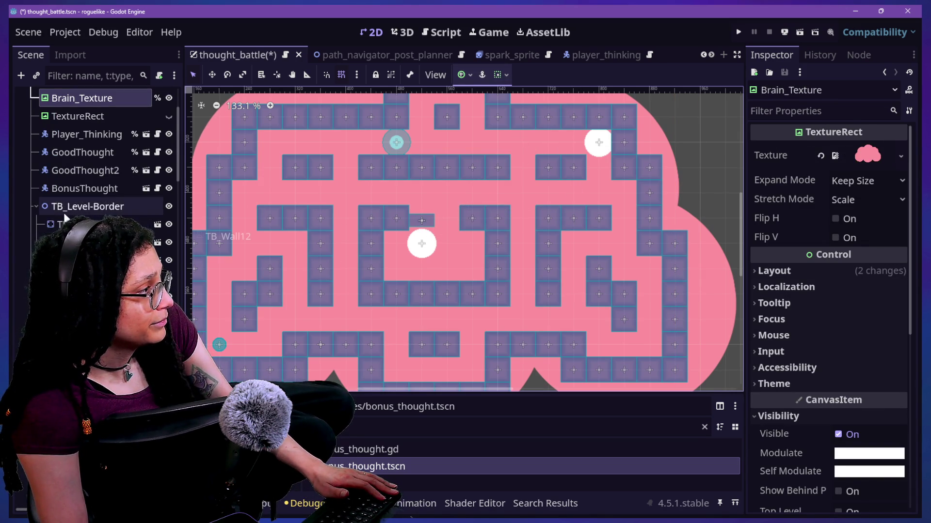
- Delete the duplicate door TB_RoomDoor2
scroll(53, 213, down, 10)
scroll(64, 213, down, 10)
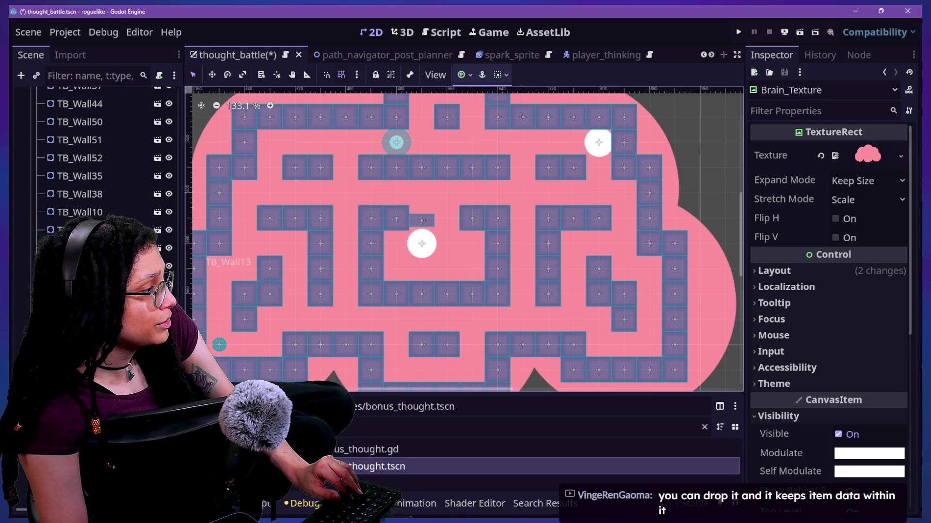
click(92, 228)
scroll(88, 185, up, 2)
key(Delete)
- Nudge the original TB_RoomDoor slightly downward and open the tb_room_door scene
click(92, 132)
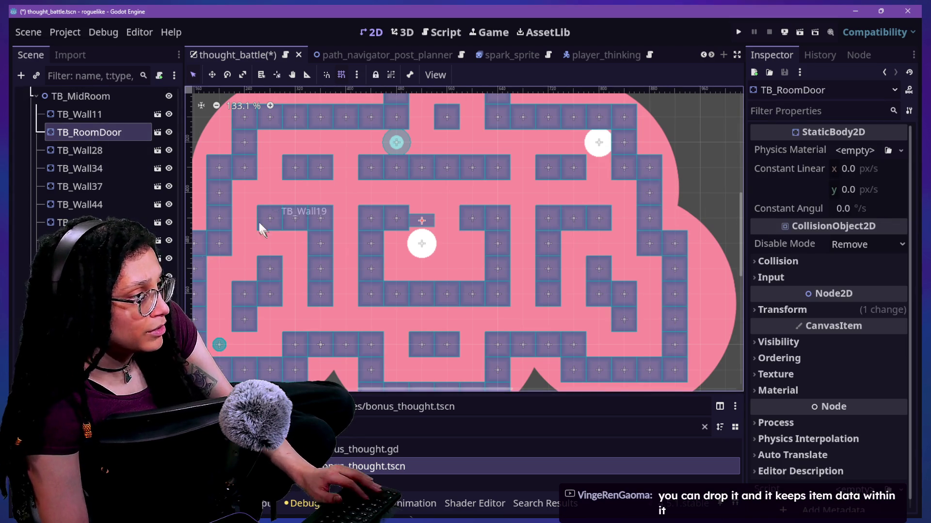
click(448, 216)
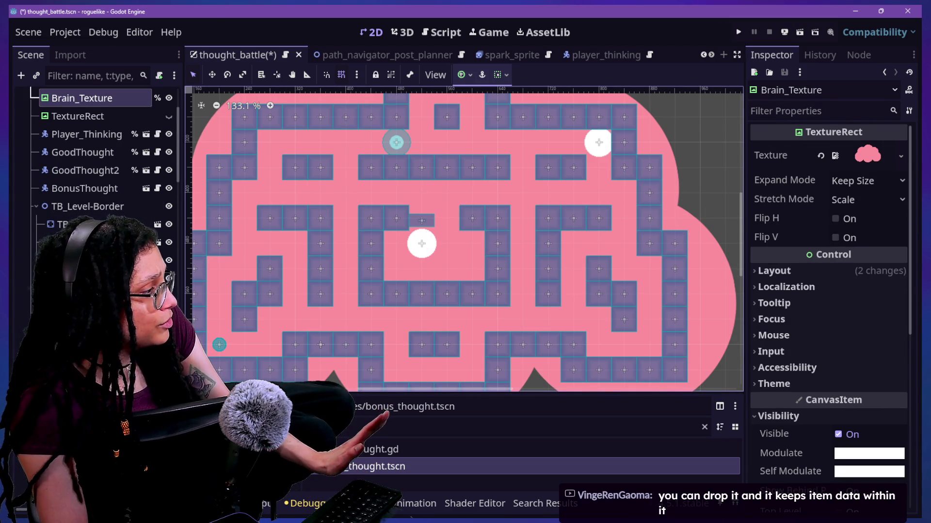
click(39, 208)
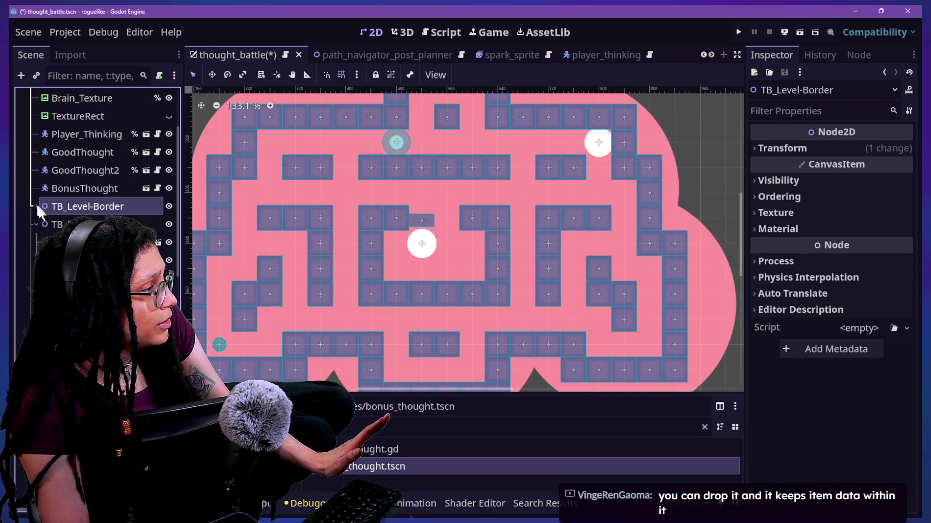
click(421, 247)
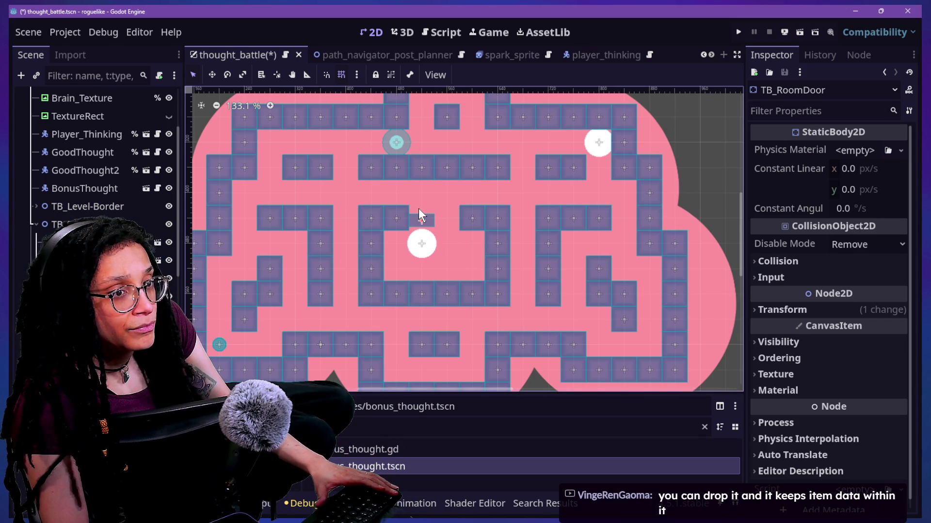
drag(423, 222, 416, 213)
scroll(448, 212, up, 1)
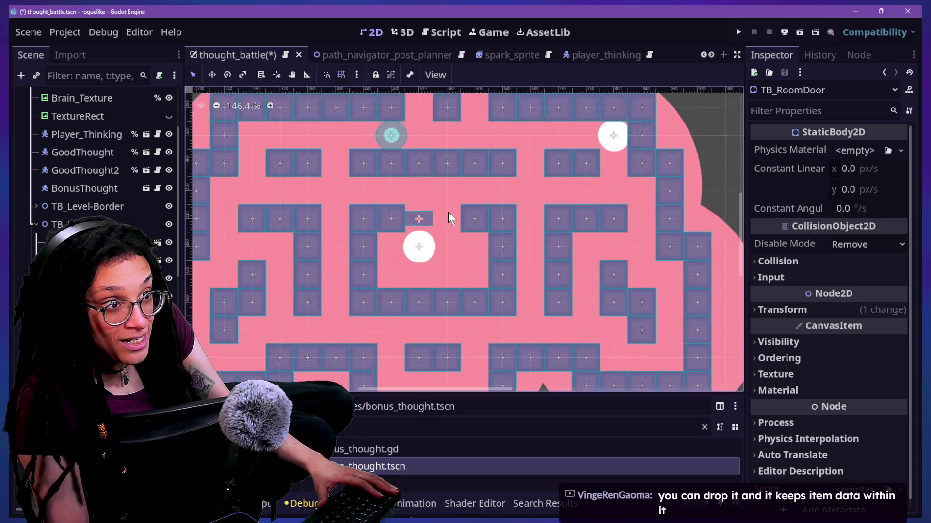
scroll(448, 212, up, 7)
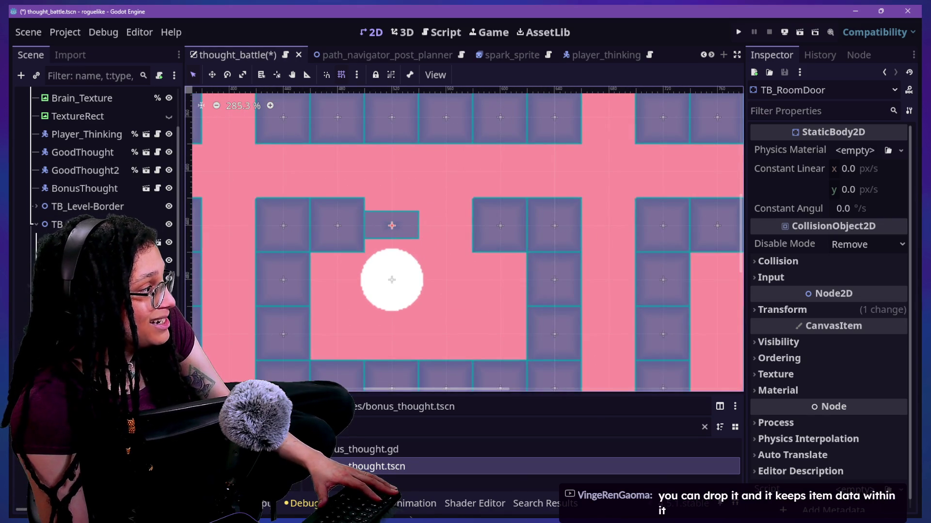
right_click(136, 80)
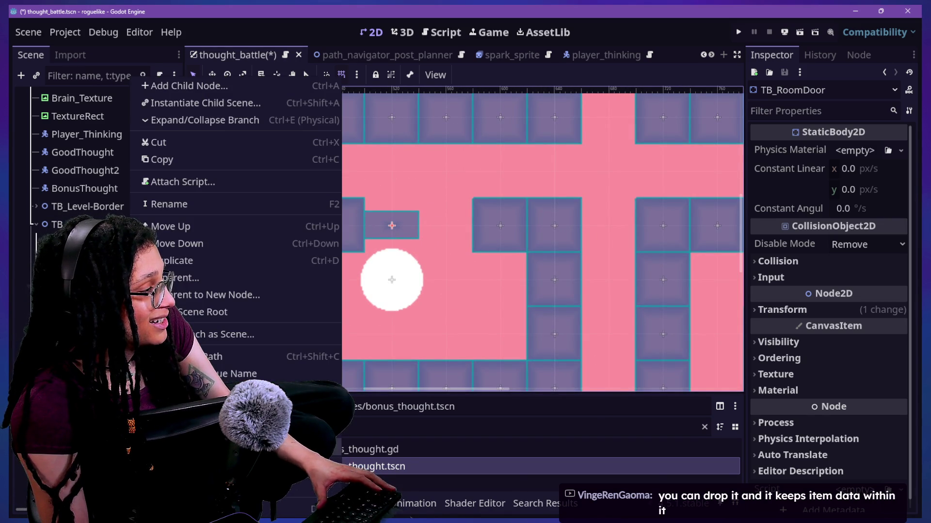
key(Escape)
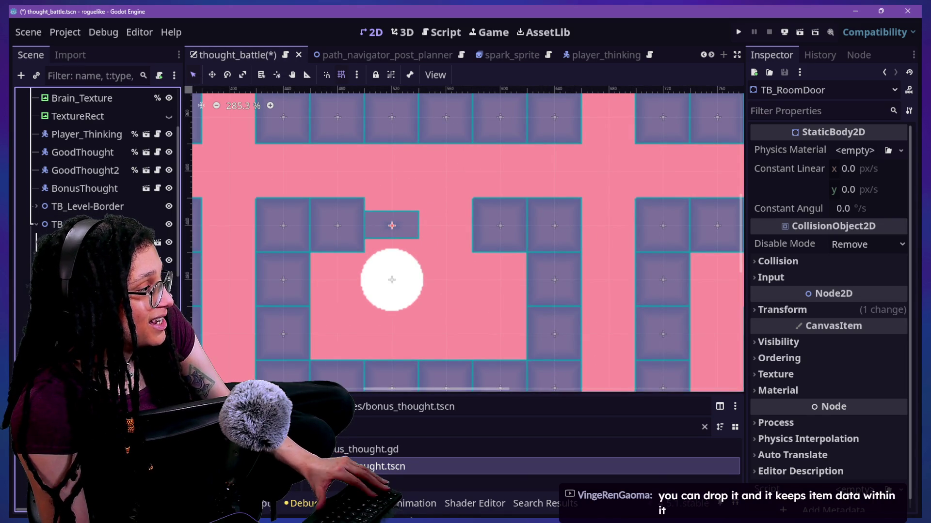
click(146, 224)
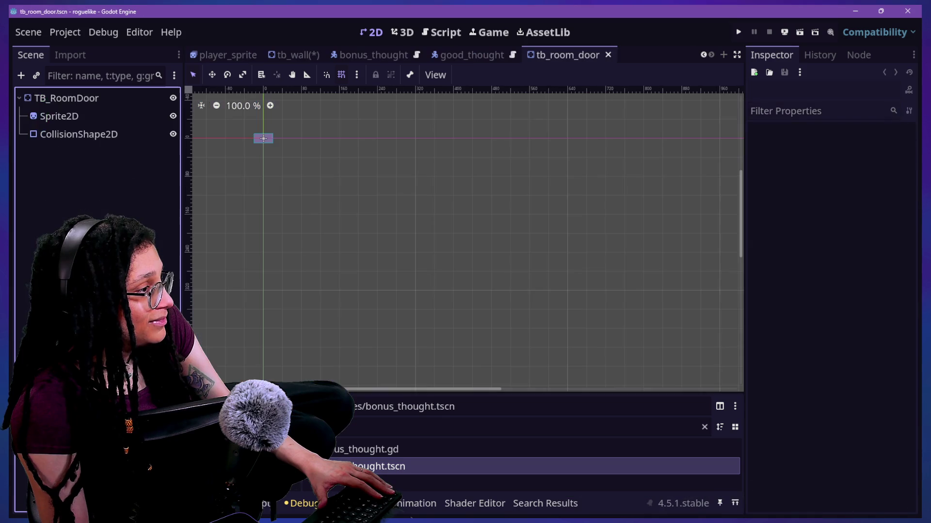
- Move Sprite2D and CollisionShape2D together to position y 4 and save tb_room_door.tscn
scroll(260, 128, up, 5)
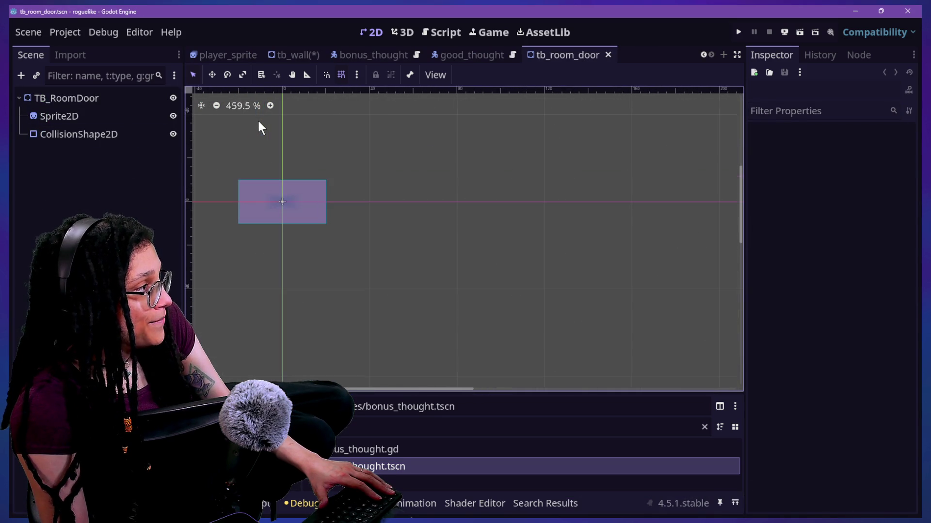
click(29, 121)
shift+click(53, 133)
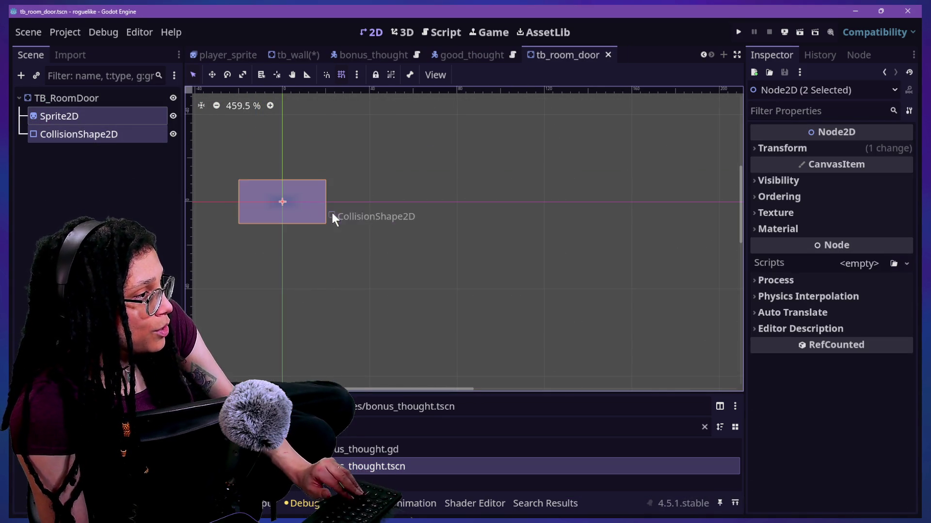
click(829, 150)
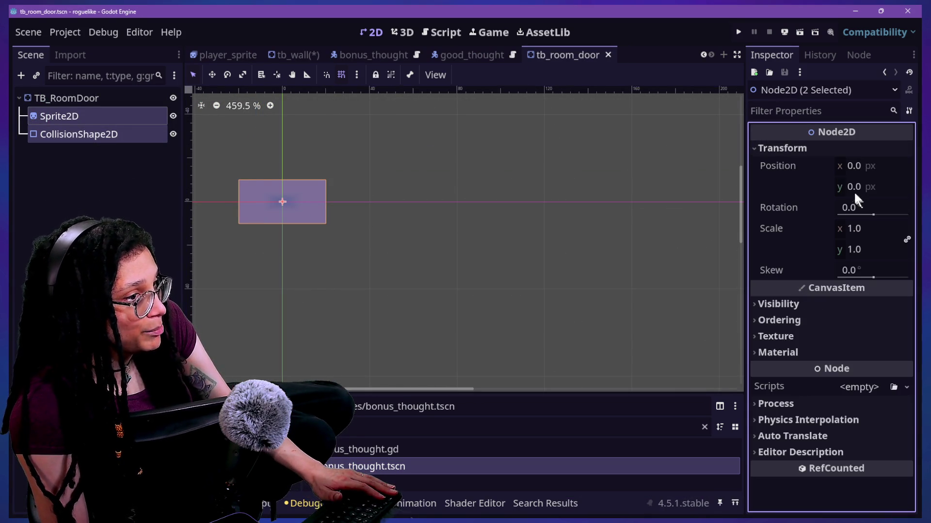
mouse_move(856, 188)
mouse_down()
mouse_move(868, 187)
mouse_move(858, 187)
mouse_up()
click(465, 266)
click(51, 135)
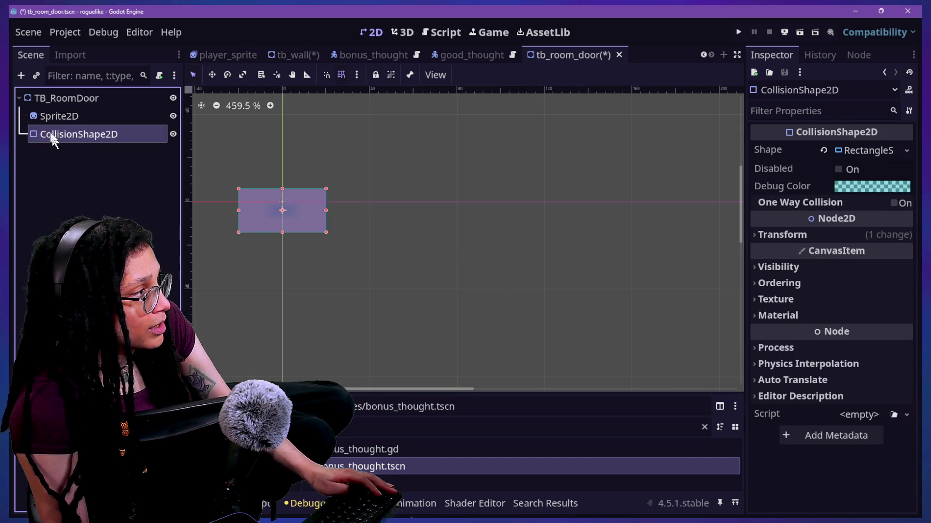
shift+click(56, 117)
click(808, 149)
click(881, 189)
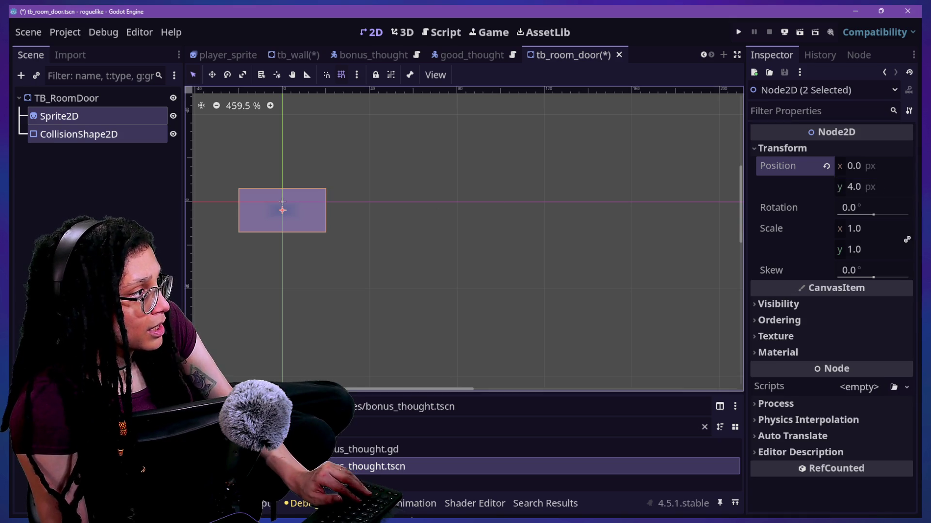
click(392, 189)
key(ctrl+s)
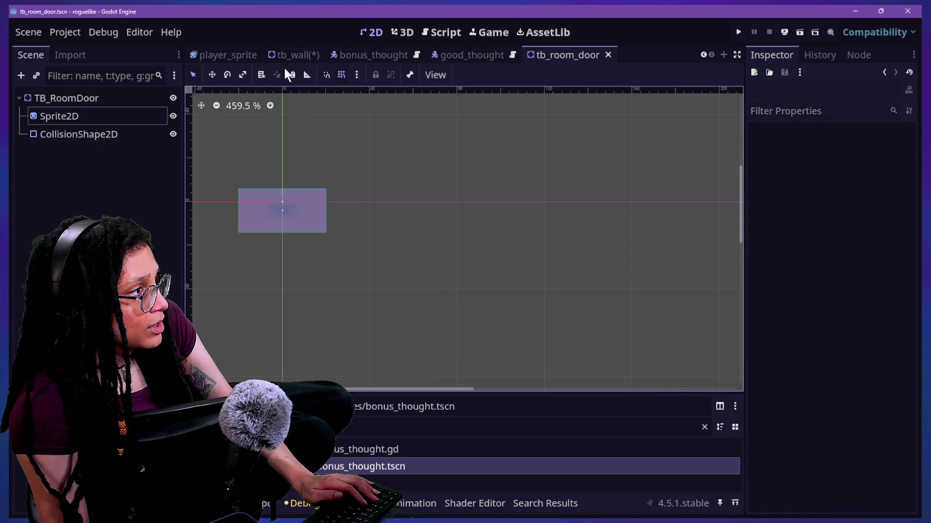
- Switch to the tb_wall scene and save it
click(294, 53)
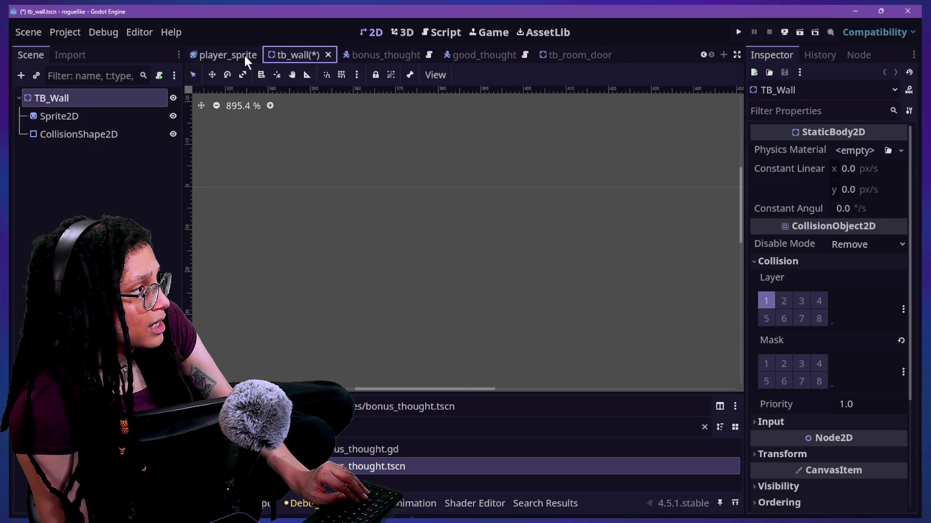
scroll(398, 146, down, 10)
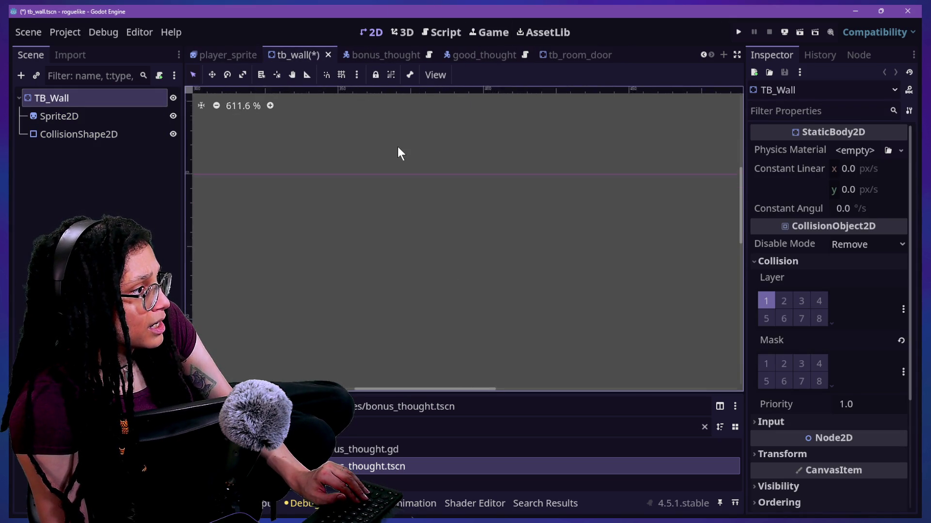
scroll(397, 150, down, 2)
scroll(246, 137, up, 15)
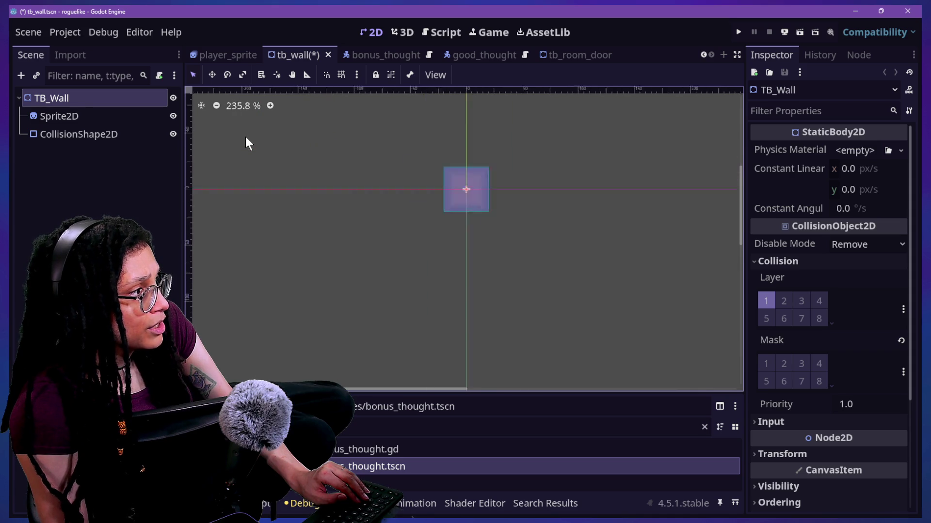
scroll(415, 257, down, 8)
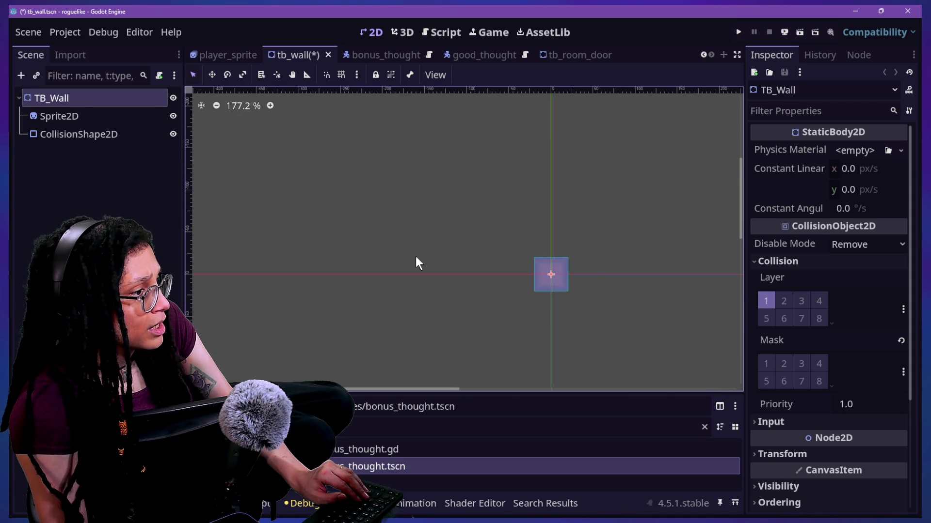
key(ctrl+s)
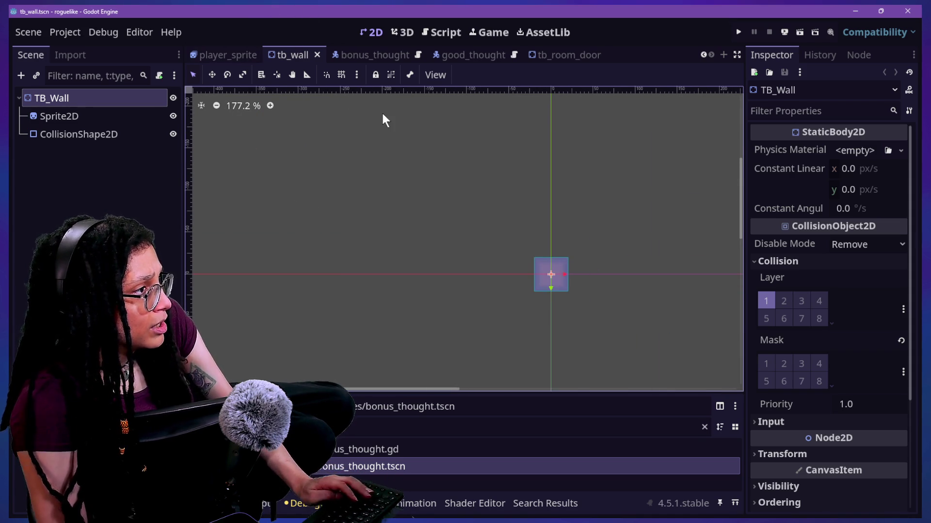
- Quick-open thought_battle.tscn by searching 'thought_batt' and duplicate the room door
key(shift+alt+o)
text(thought_batt)
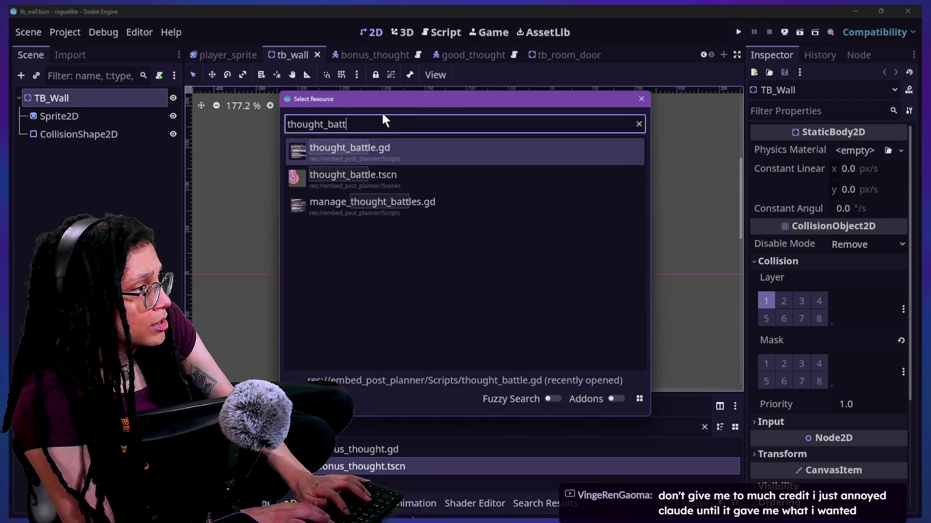
key(Down)
key(Return)
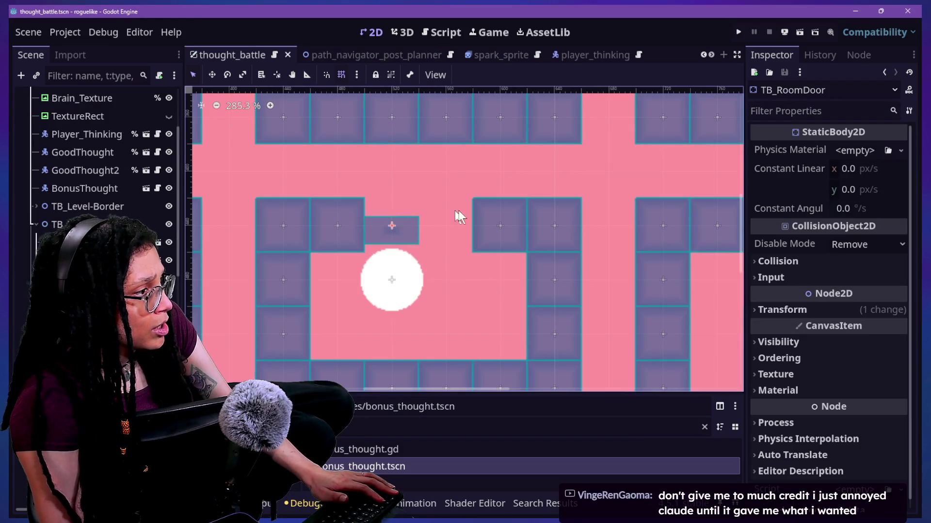
key(ctrl+d)
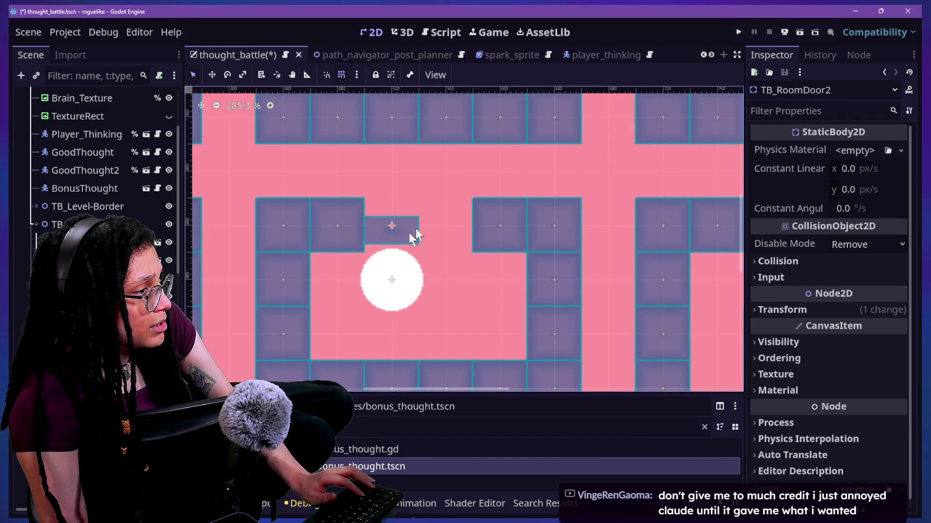
- Move the duplicated room door one tile right of the first door and save the thought_battle scene
drag(410, 227, 465, 229)
scroll(447, 225, down, 3)
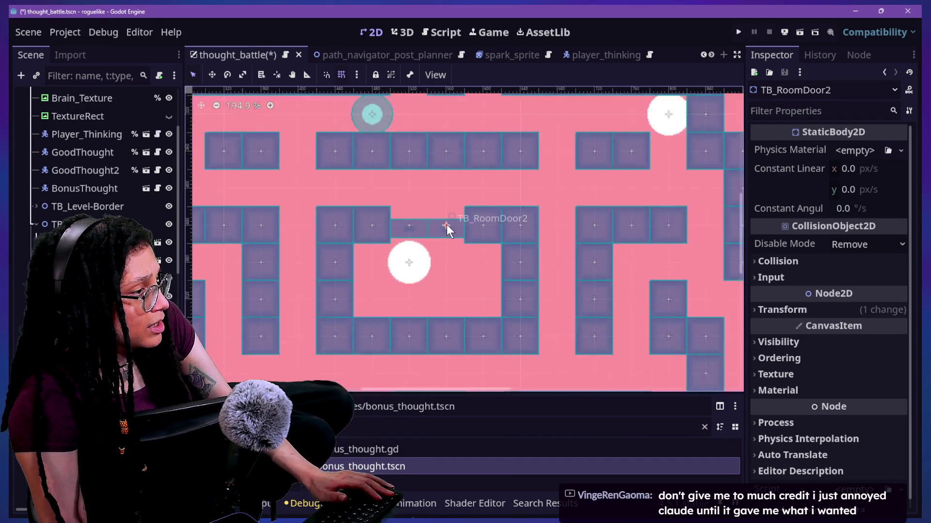
click(77, 117)
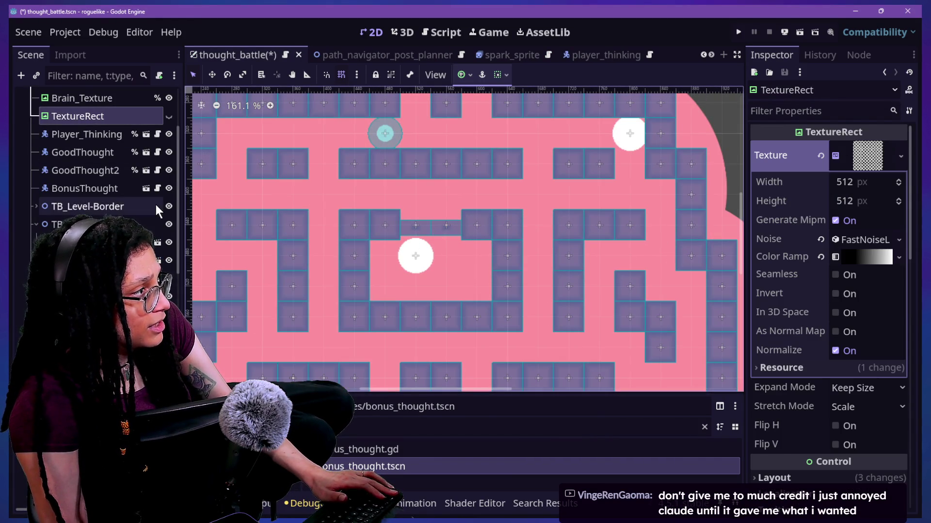
key(ctrl+s)
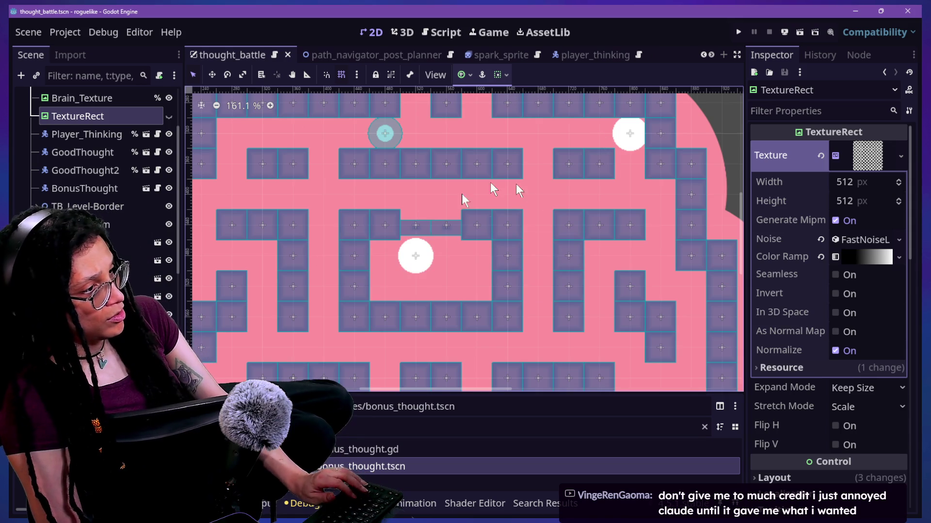
scroll(417, 226, down, 4)
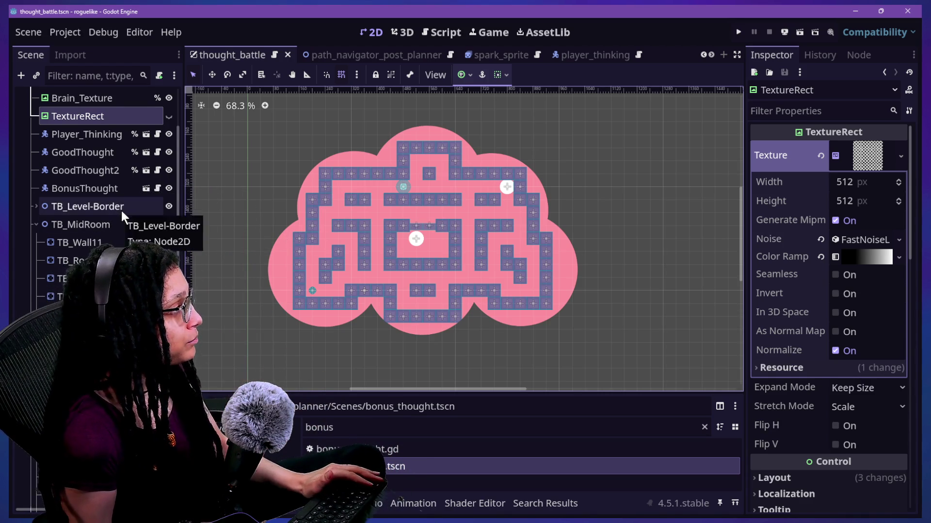
key(Down)
key(Down)
key(Down)
- Move GoodThought2 into the central house, duplicate it, and spread the copies inside the house
scroll(440, 244, up, 2)
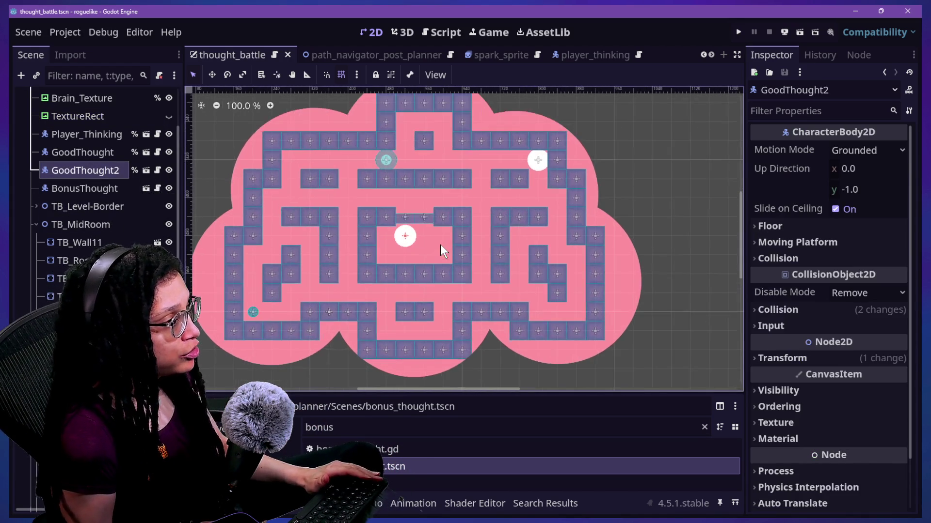
mouse_move(408, 226)
mouse_down()
mouse_move(388, 246)
mouse_move(389, 237)
mouse_move(449, 243)
mouse_up()
key(ctrl+d)
key(ctrl+d)
key(ctrl+d)
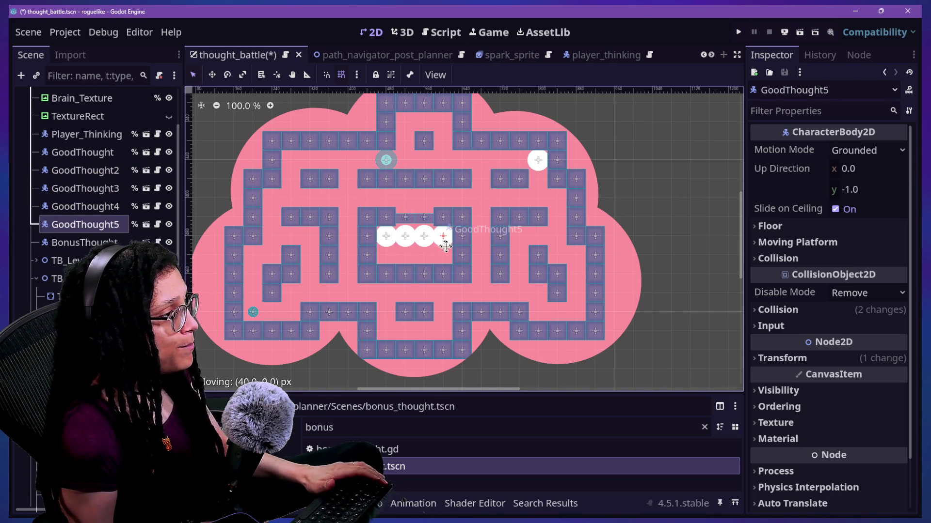
click(97, 206)
mouse_move(431, 244)
mouse_down()
mouse_move(432, 263)
mouse_move(405, 255)
mouse_up()
click(74, 190)
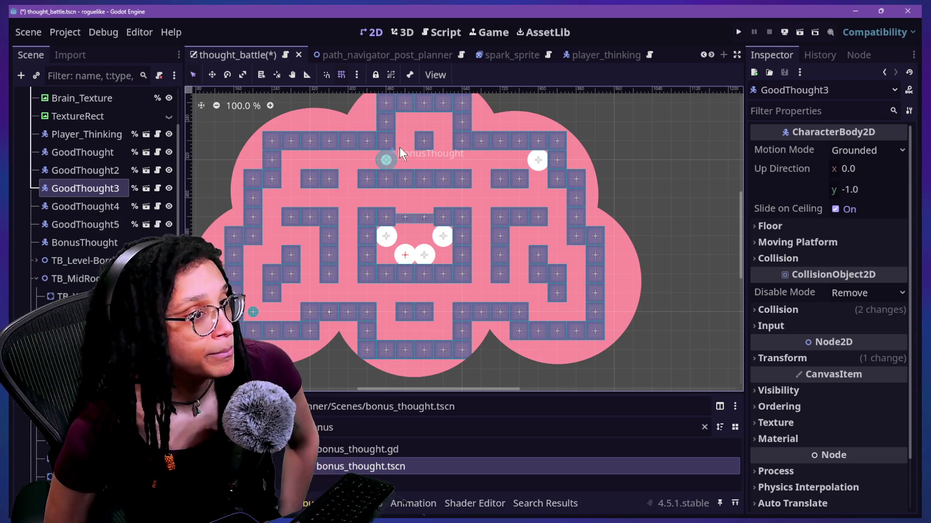
key(alt+Tab)
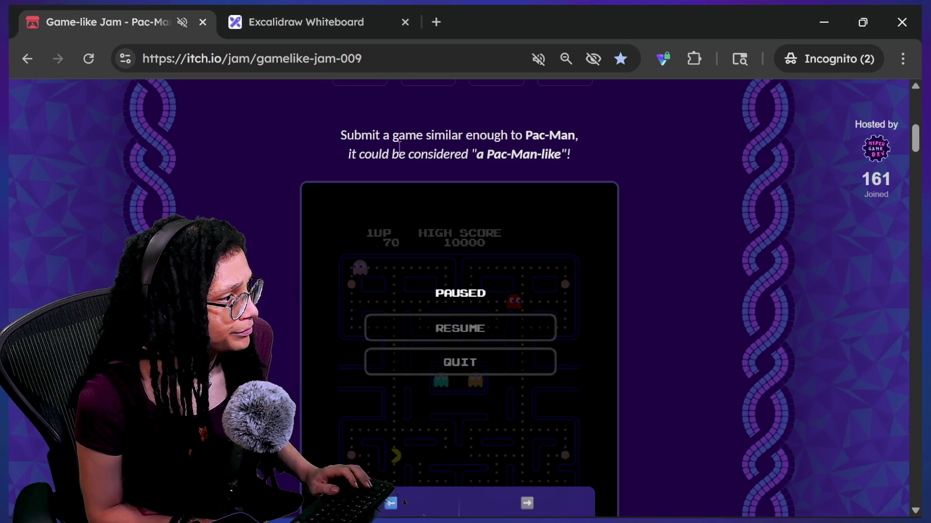
- Pause the running Pac-Man round and quit it, confirming with YES
key(Escape)
key(Down)
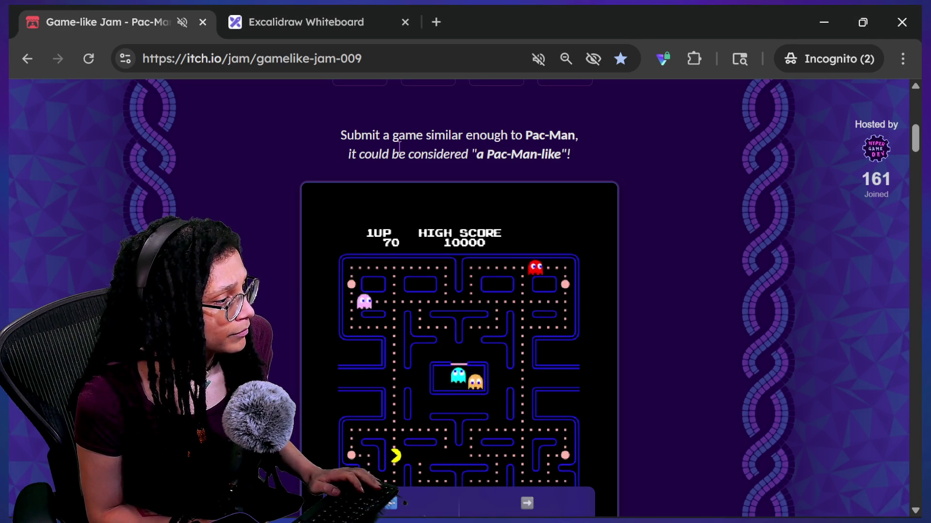
key(Escape)
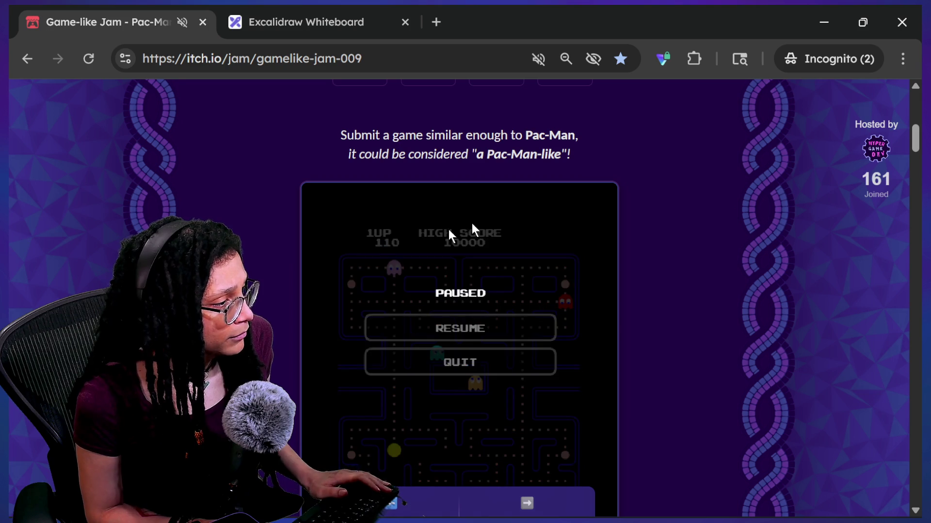
click(490, 359)
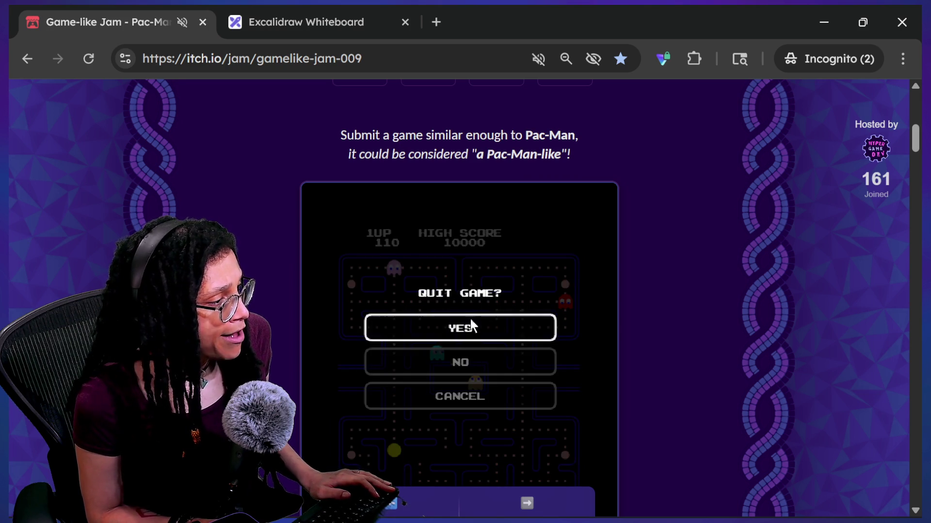
click(470, 321)
- Start a new game from PAC-MAN > PLAY and steer Pac-Man with the arrow keys
click(446, 285)
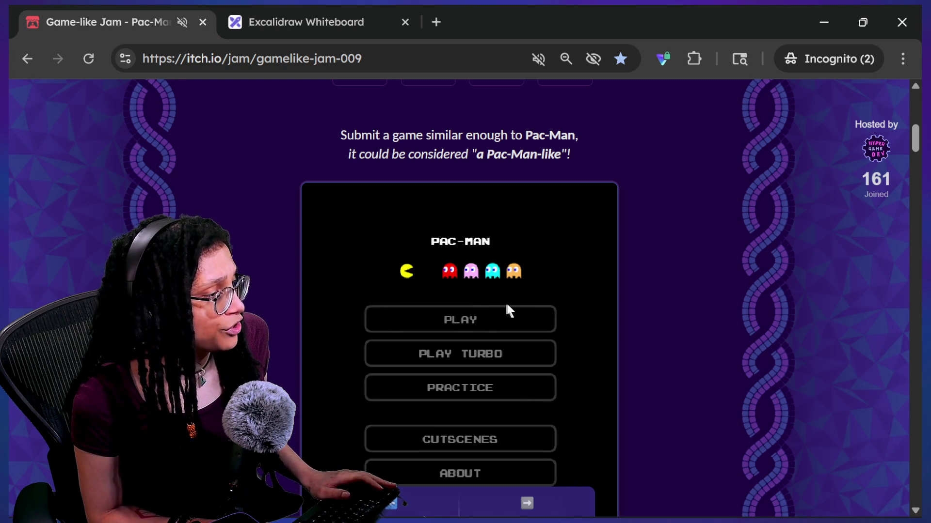
key(Return)
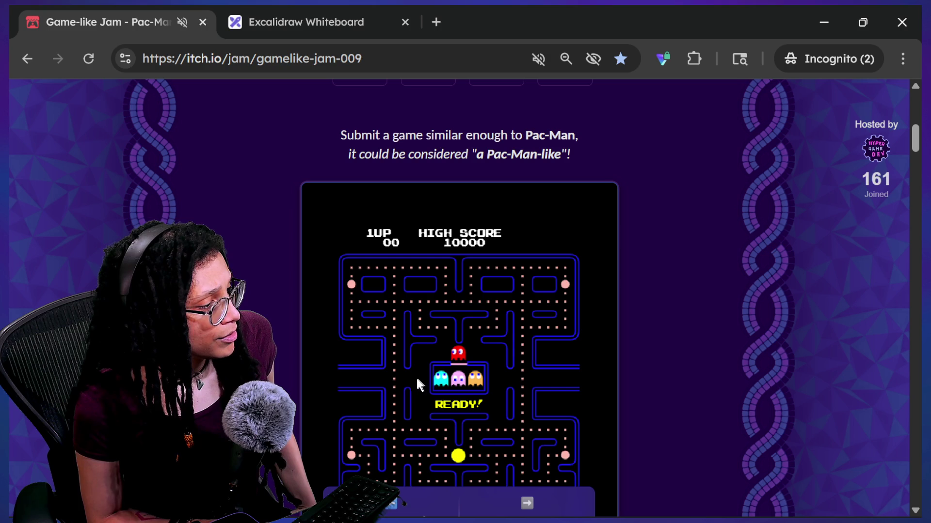
key(Left)
key(Up)
key(Right)
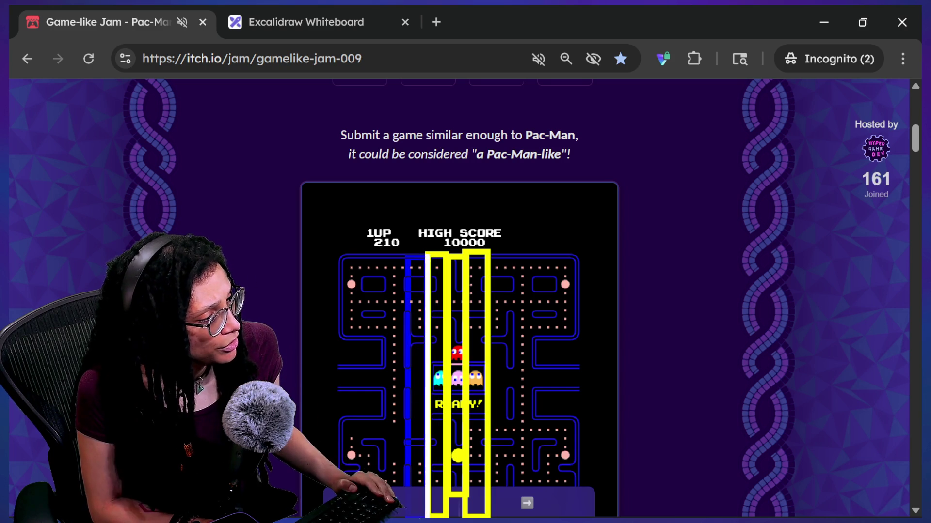
- Outline the maze columns with yellow rectangles, redrawing one misplaced box on the right side
drag(410, 257, 414, 517)
mouse_move(383, 256)
mouse_down()
mouse_move(409, 517)
mouse_move(366, 256)
mouse_move(378, 516)
mouse_up()
drag(337, 252, 364, 516)
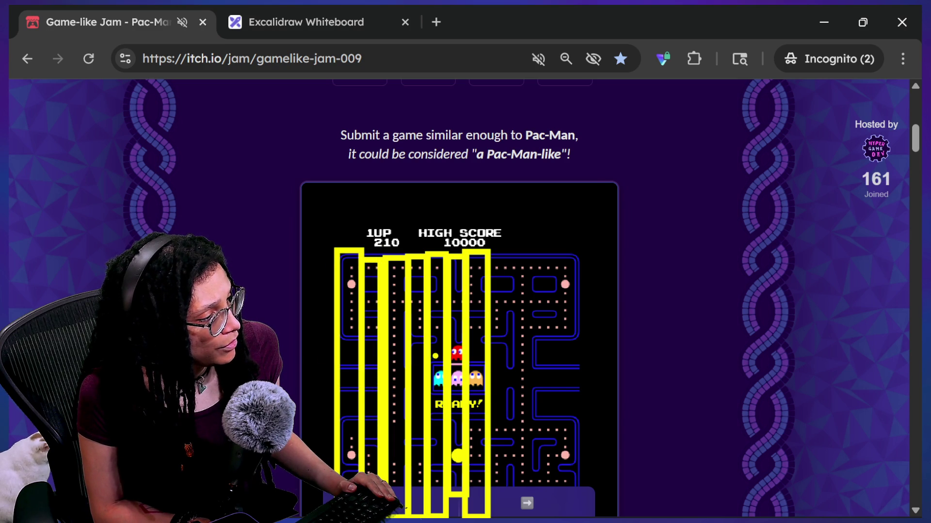
mouse_move(493, 249)
mouse_down()
mouse_move(477, 462)
mouse_move(485, 516)
mouse_move(516, 517)
mouse_up()
key(ctrl+z)
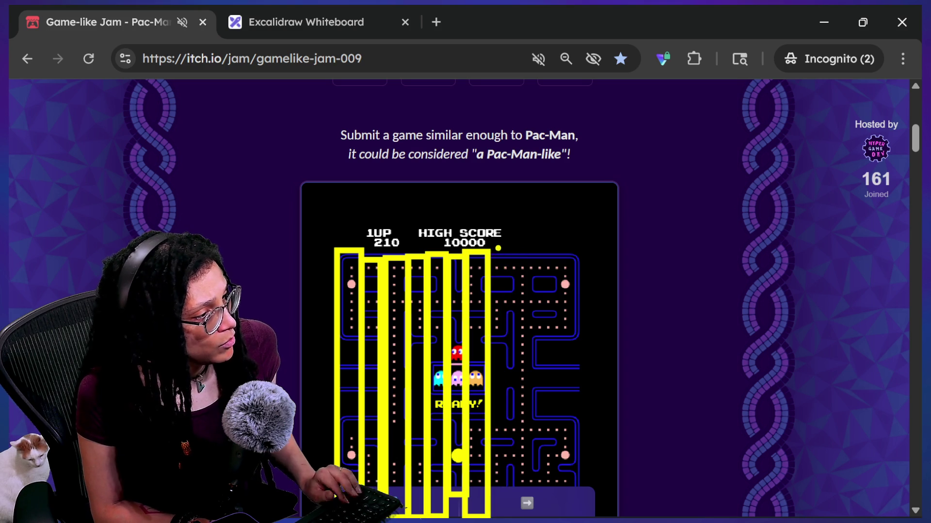
drag(486, 249, 509, 517)
mouse_move(509, 250)
mouse_down()
mouse_move(507, 517)
mouse_move(530, 517)
mouse_up()
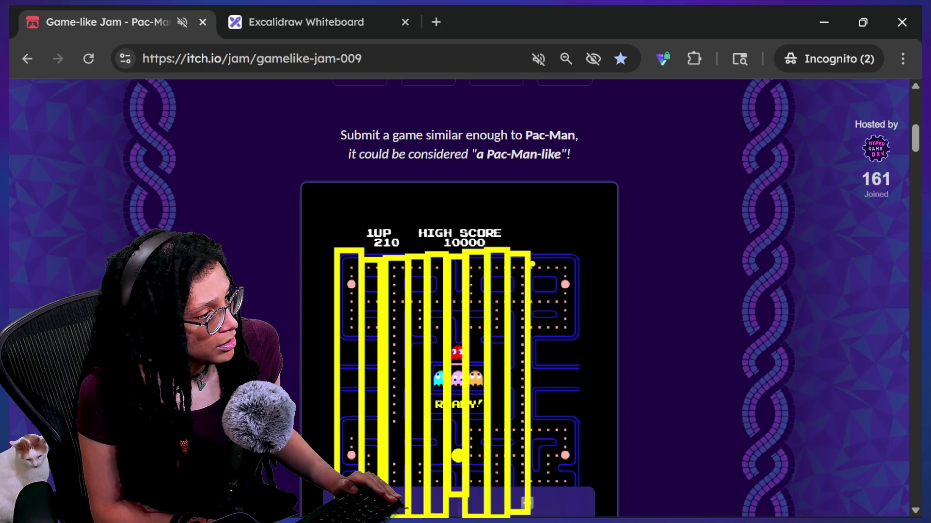
mouse_move(530, 252)
mouse_down()
mouse_move(518, 517)
mouse_move(545, 517)
mouse_up()
drag(543, 250, 561, 517)
mouse_move(564, 253)
mouse_down()
mouse_move(607, 511)
mouse_move(581, 517)
mouse_up()
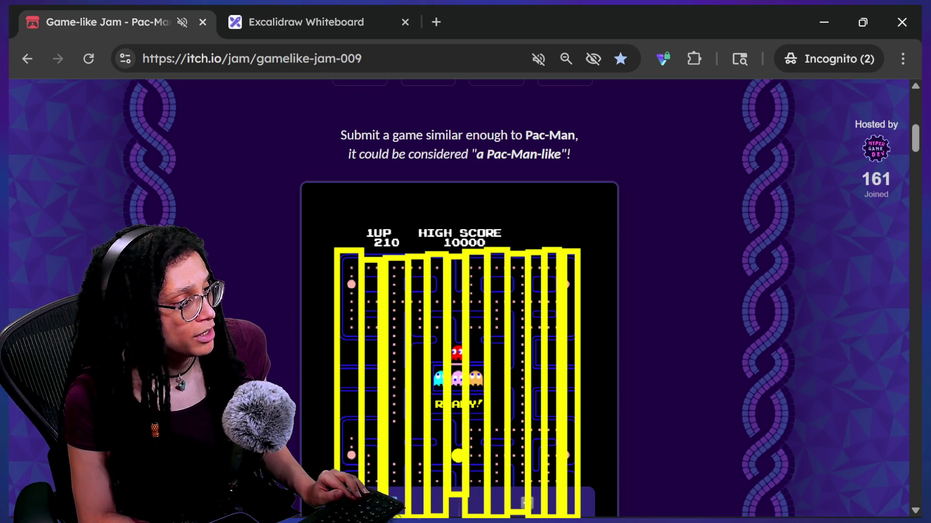
- Undo the last yellow strokes and clear every remaining annotation from the maze
key(ctrl+z)
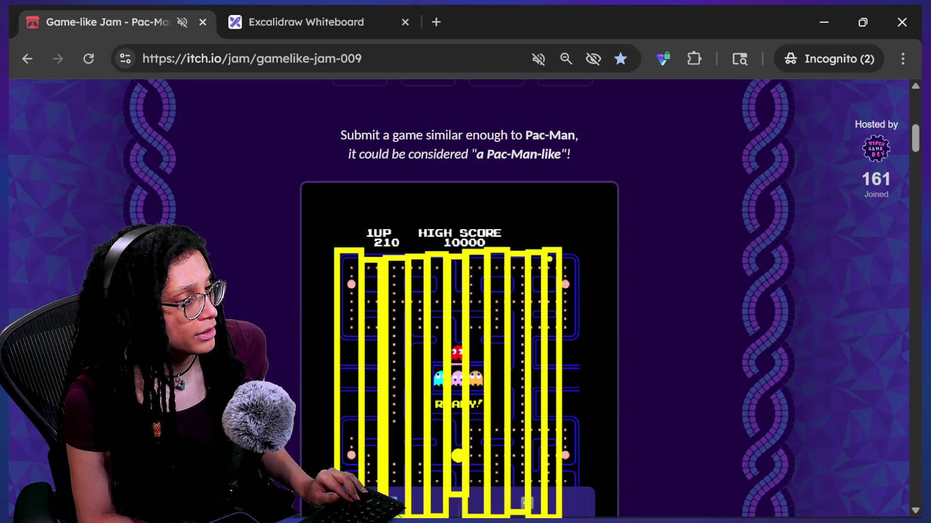
key(ctrl+z)
drag(542, 250, 555, 361)
key(ctrl+z)
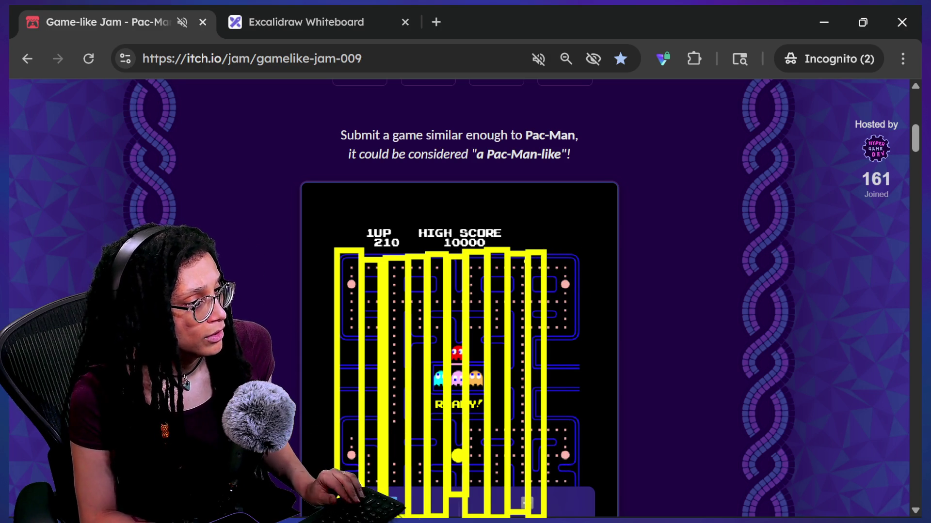
key(Escape)
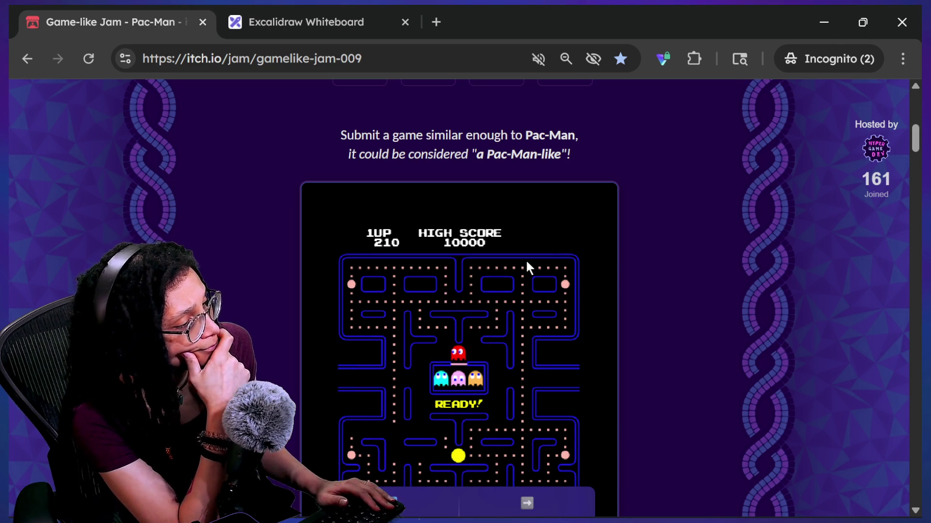
- Switch to Godot, briefly back to the Pac-Man page, then return to the Godot editor
key(alt+Tab)
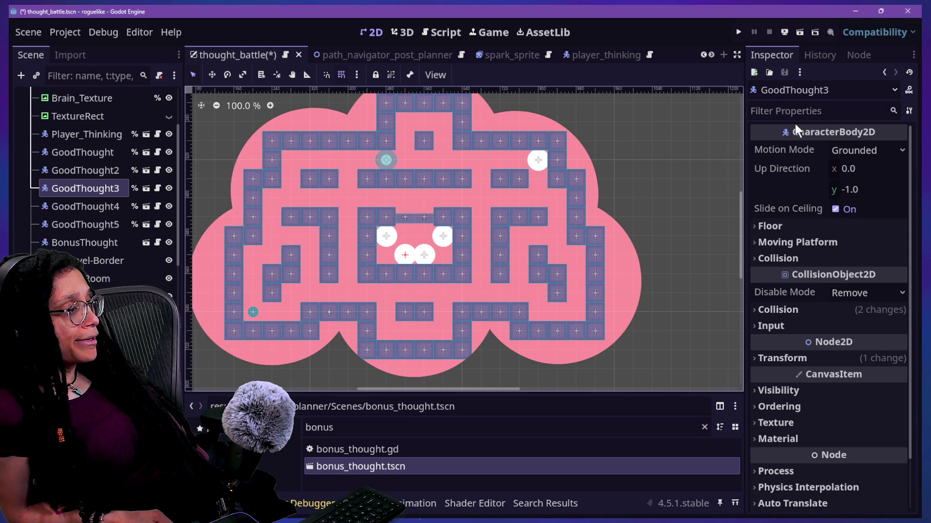
key(alt+Tab)
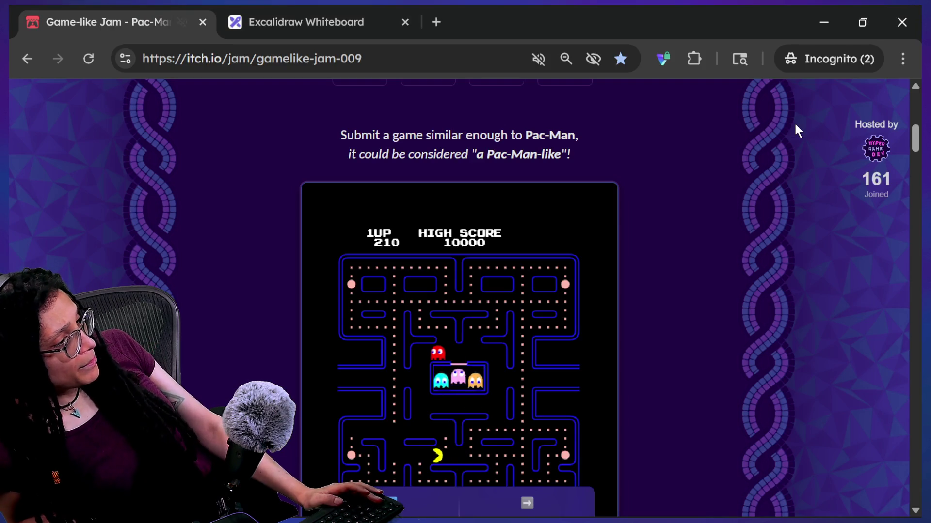
key(alt+Tab)
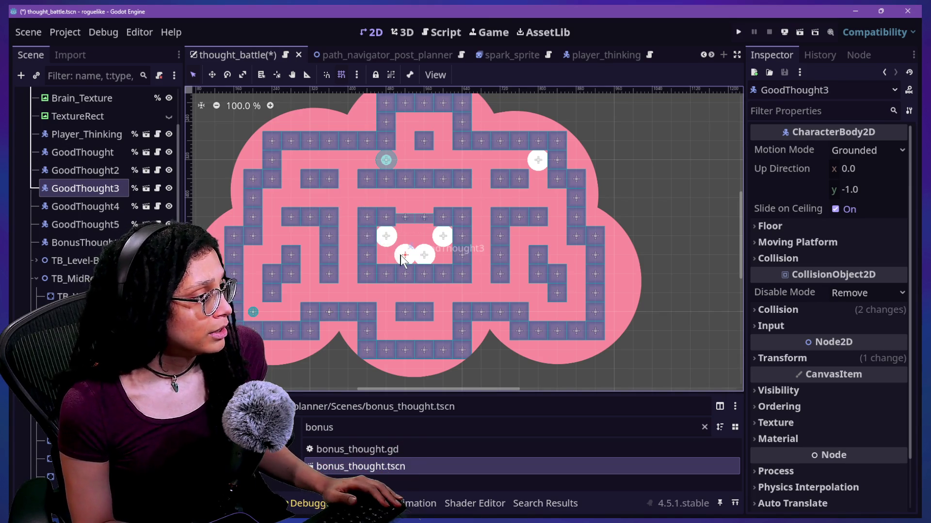
- Delete GoodThought5 and move GoodThought4 and GoodThought3 into place inside the central house
click(101, 224)
key(Delete)
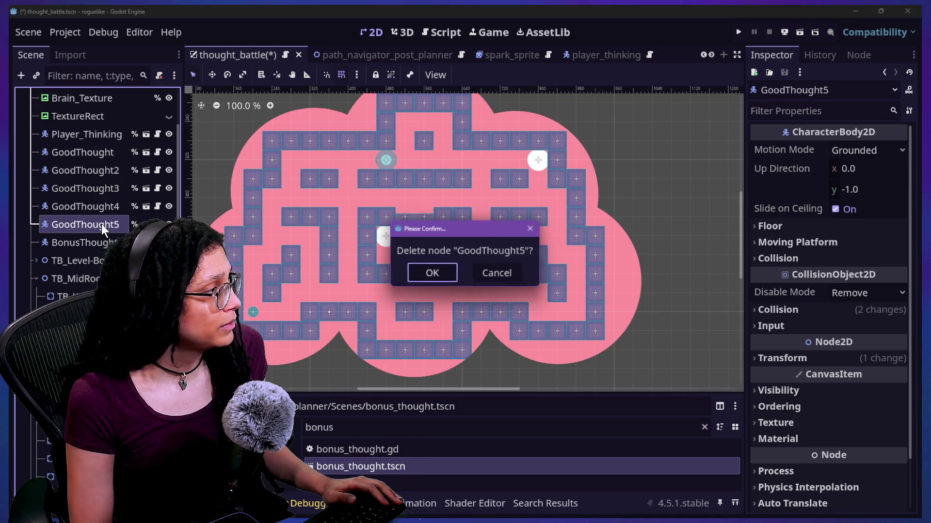
key(Return)
mouse_move(437, 259)
mouse_down()
mouse_move(440, 234)
mouse_move(425, 237)
mouse_move(407, 198)
mouse_move(436, 209)
mouse_move(417, 193)
mouse_up()
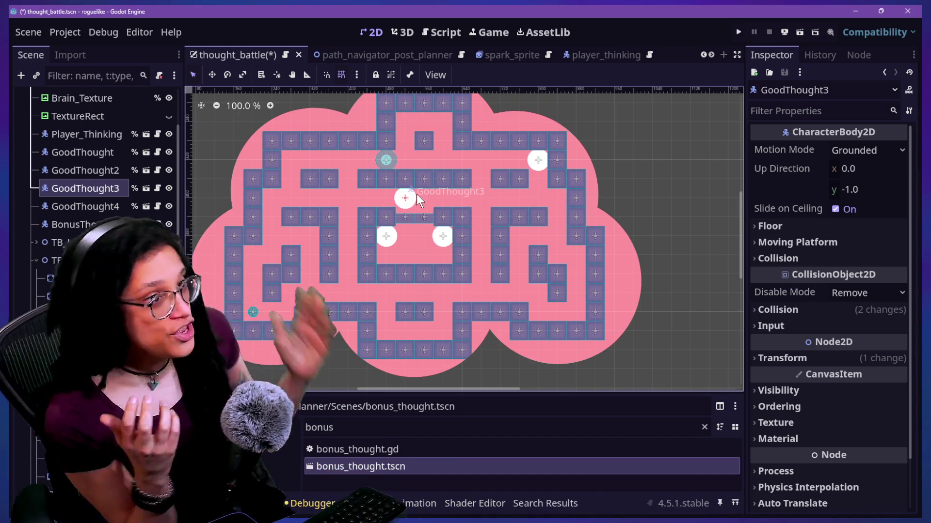
mouse_move(406, 190)
mouse_down()
mouse_move(424, 236)
mouse_move(409, 245)
mouse_move(410, 236)
mouse_up()
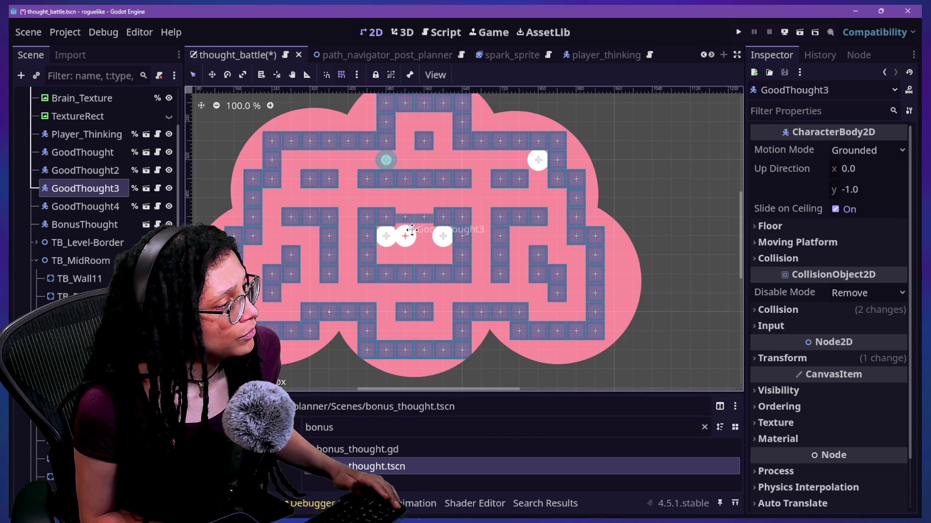
drag(412, 230, 424, 228)
key(ctrl+z)
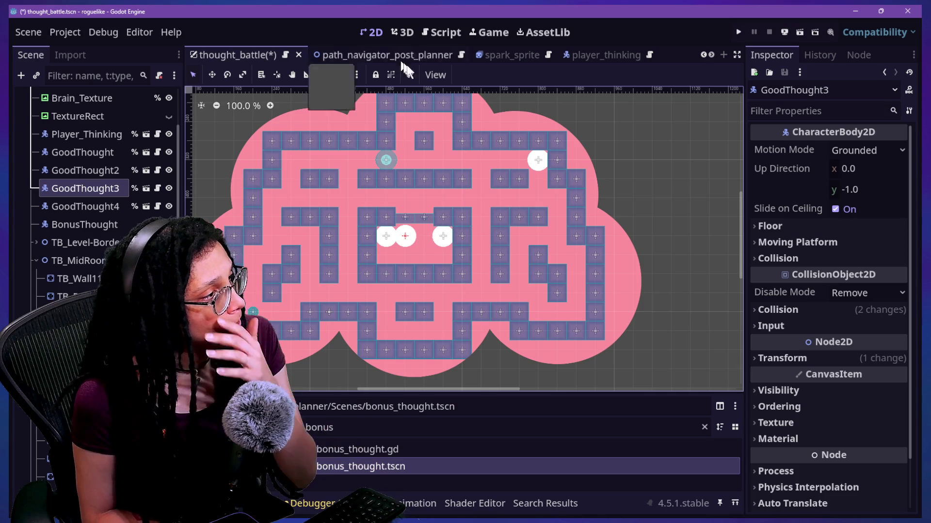
- Set the snap grid step to 20 × 20 px in Configure Snap
click(355, 76)
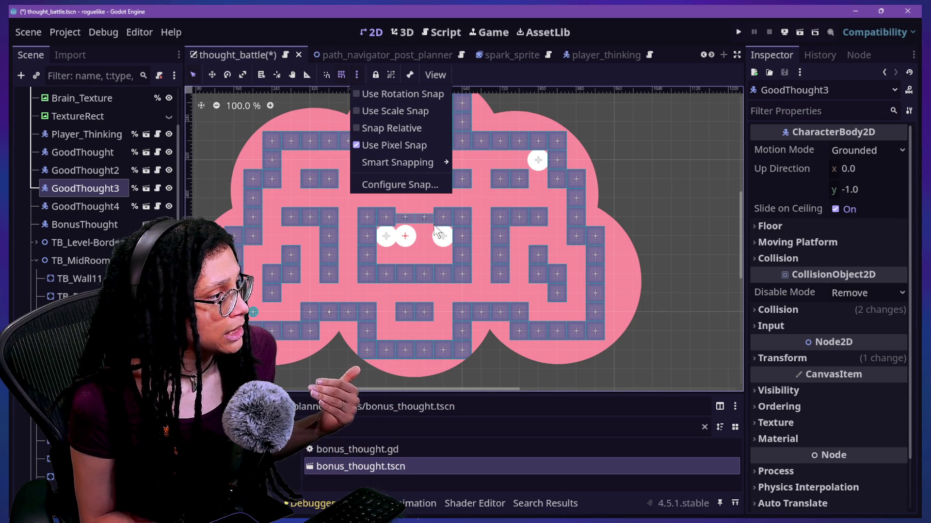
click(424, 184)
click(479, 216)
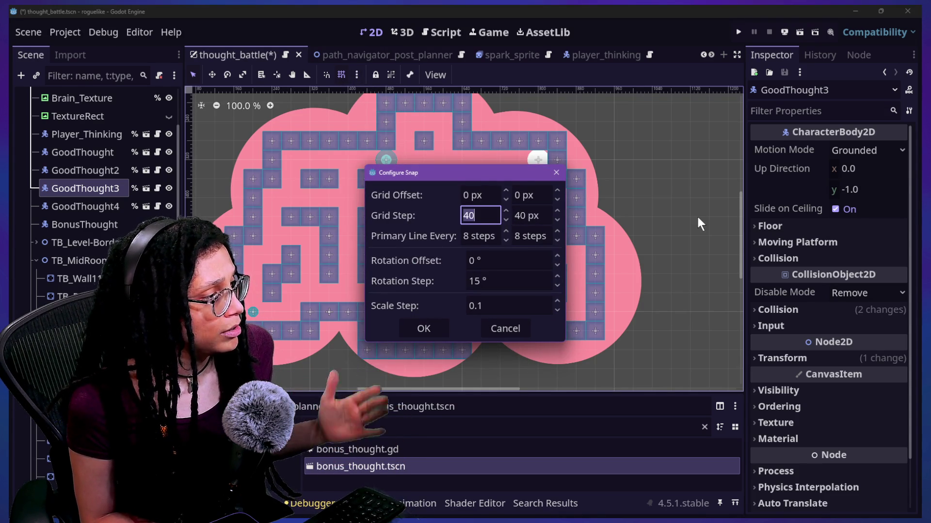
text(20)
key(Tab)
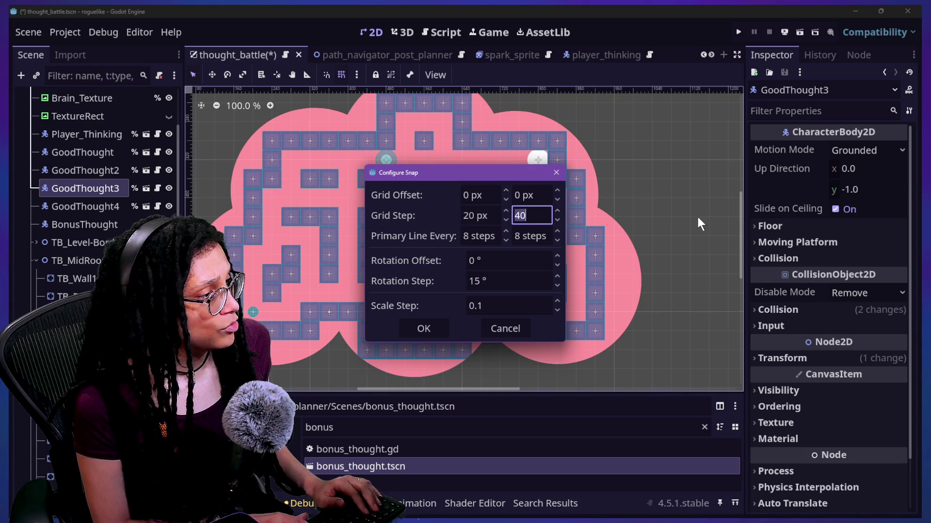
key(Return)
click(426, 327)
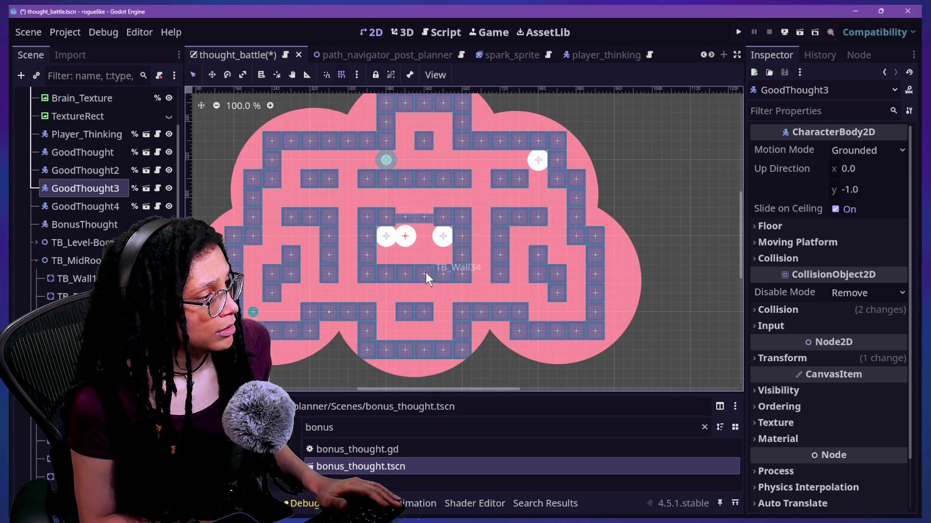
- Shift GoodThought3 20 px right, lower GoodThought2 about 40 px and GoodThought4 about 20 px, then save
drag(410, 241, 420, 241)
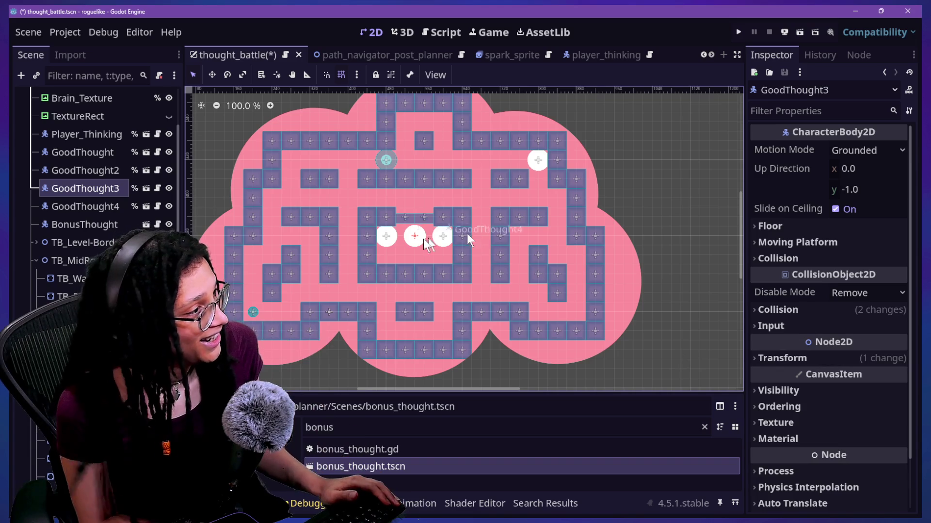
drag(386, 239, 386, 258)
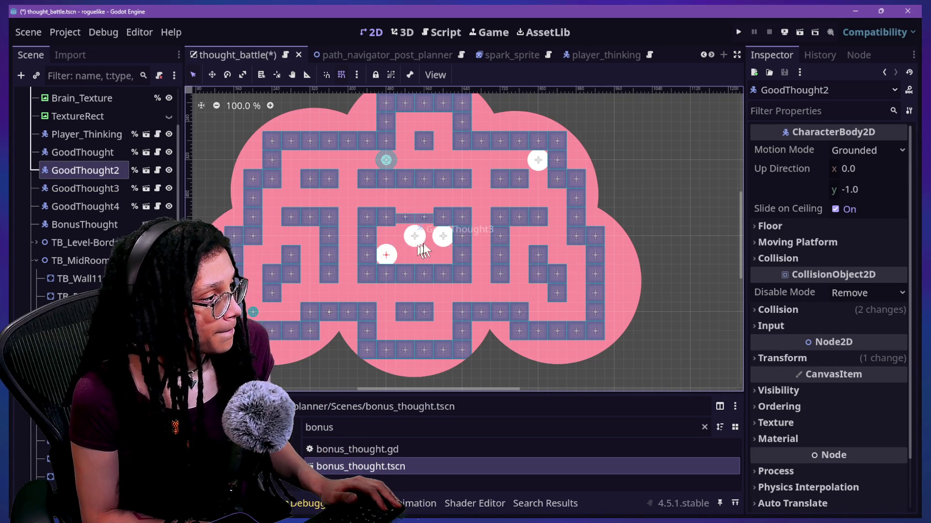
click(438, 237)
drag(437, 237, 440, 256)
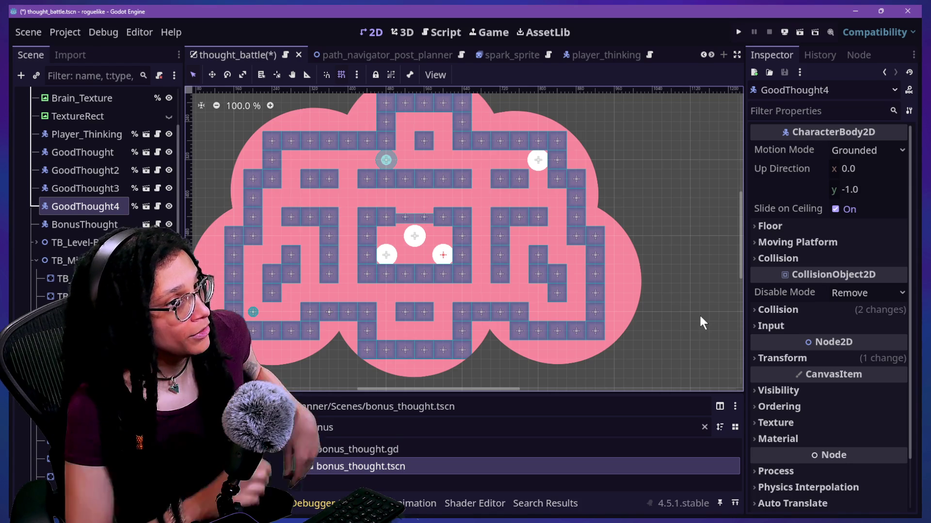
key(ctrl+s)
- Select GoodThought3, GoodThought2 and GoodThought4 in turn to check which house ghost is which
click(68, 187)
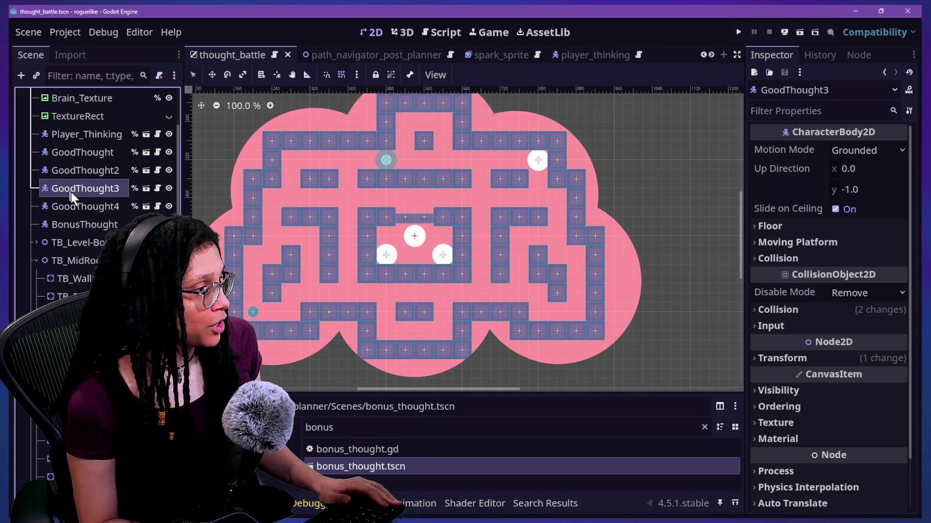
click(76, 170)
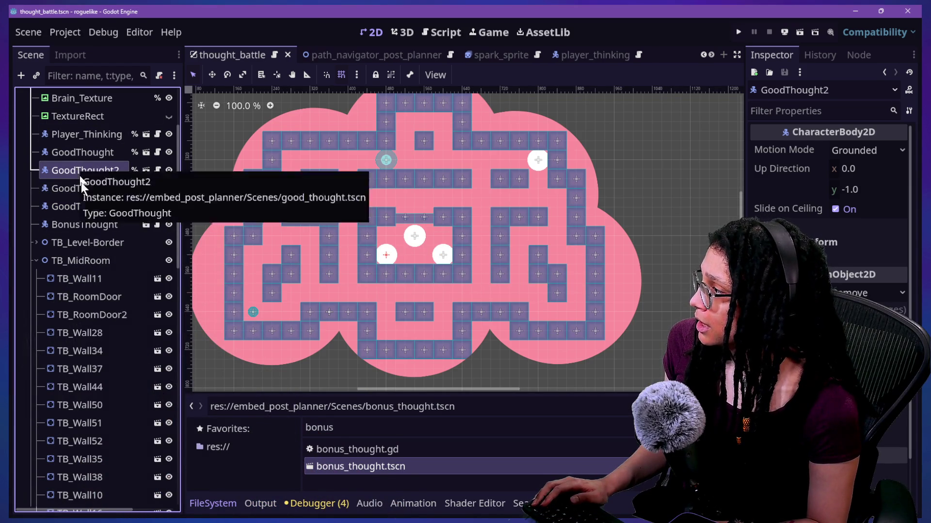
click(81, 204)
click(78, 190)
click(79, 176)
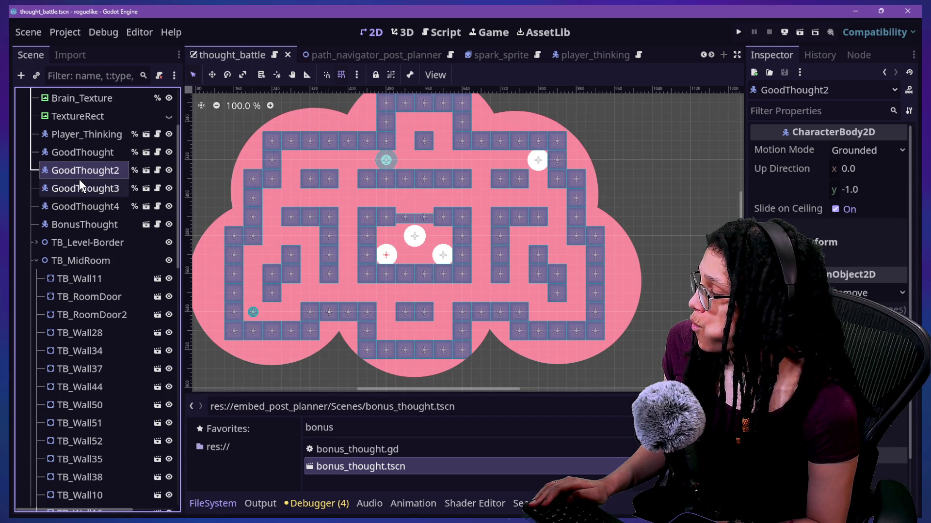
click(84, 208)
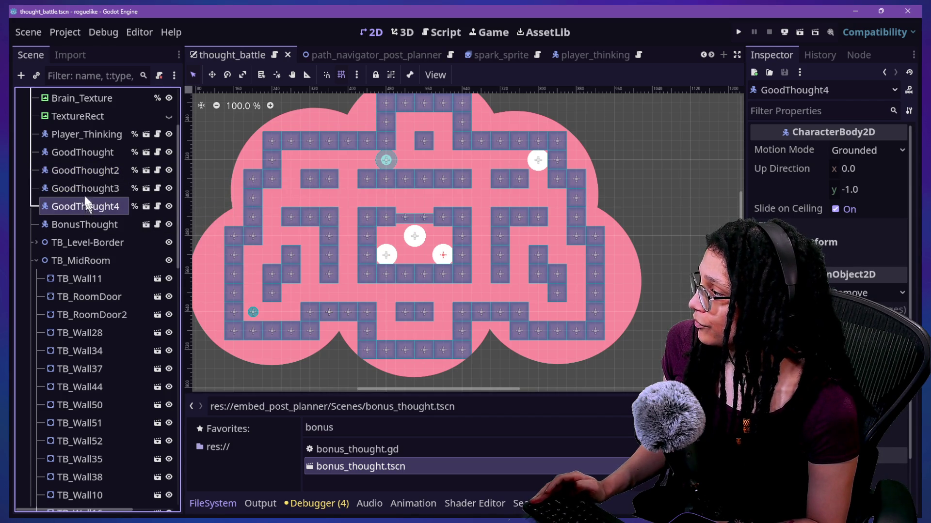
- Delete the GoodThought2 and GoodThought4 ghost nodes
ctrl+click(79, 169)
key(Delete)
key(Return)
- Make GoodThought3 local and rename it to BadThought
click(86, 173)
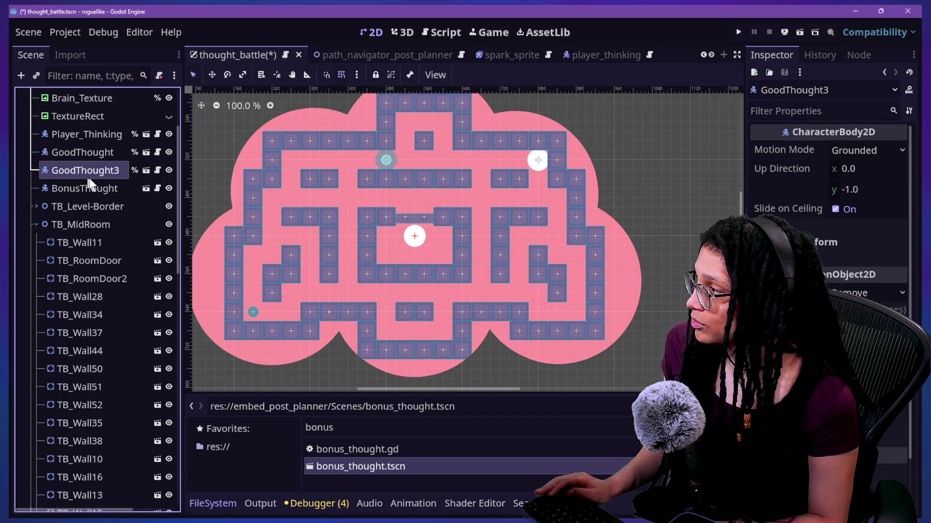
double_click(88, 174)
key(Escape)
right_click(99, 167)
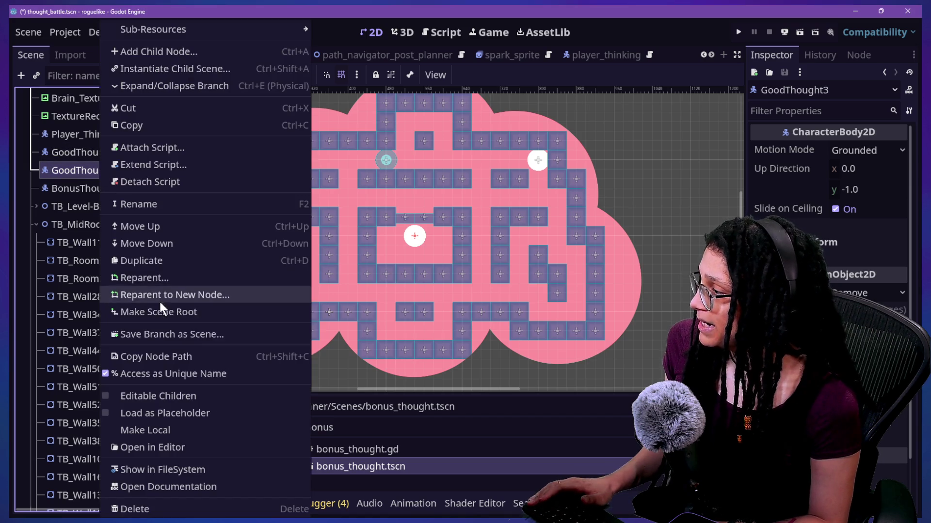
click(173, 430)
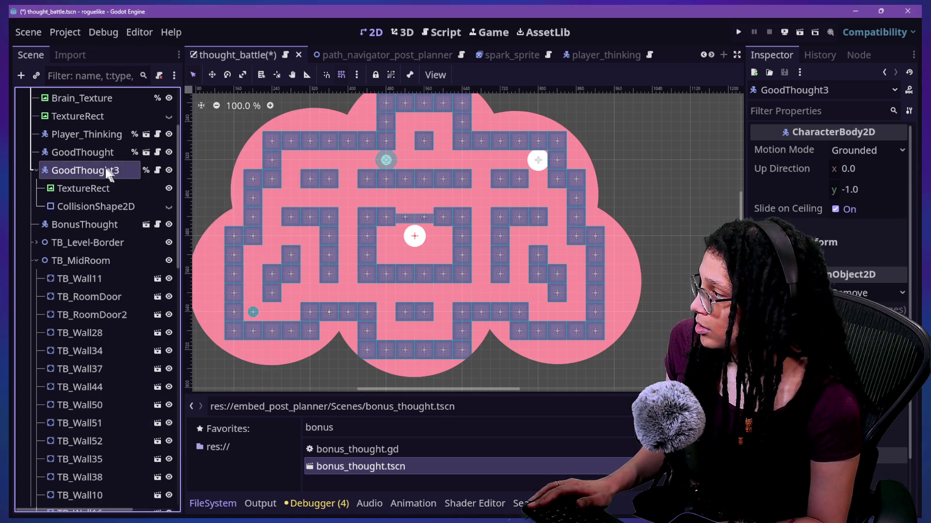
double_click(73, 171)
text(BadTho)
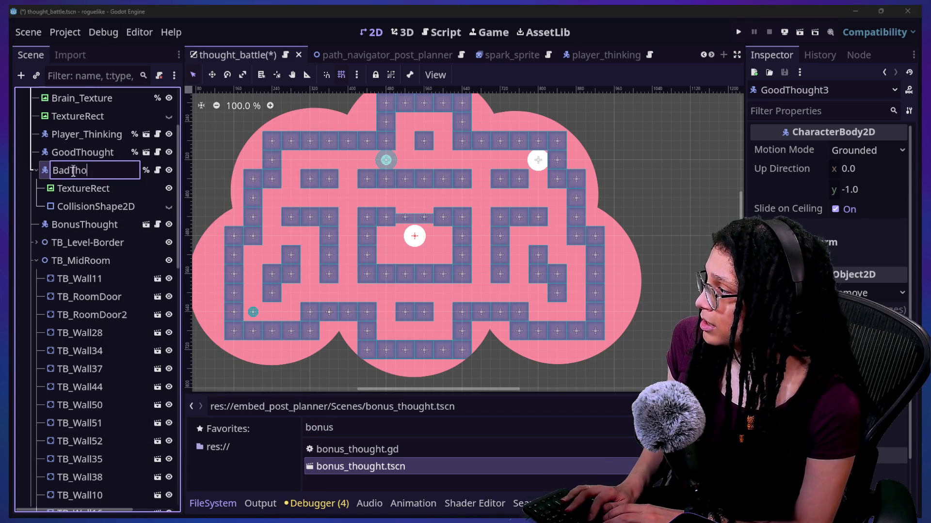
text(ught)
key(Return)
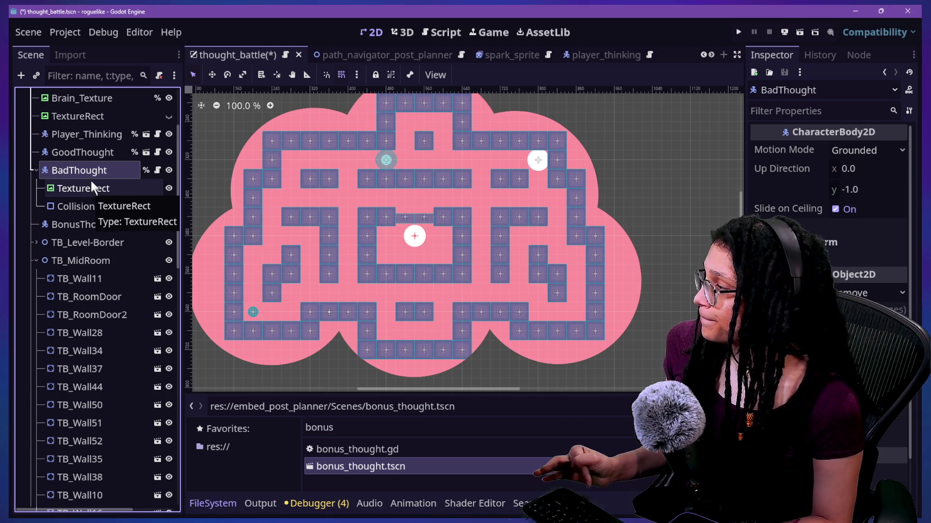
- Select BadThought's TextureRect and inspect its circle texture's gradient and Fill settings
click(92, 188)
click(101, 206)
click(98, 188)
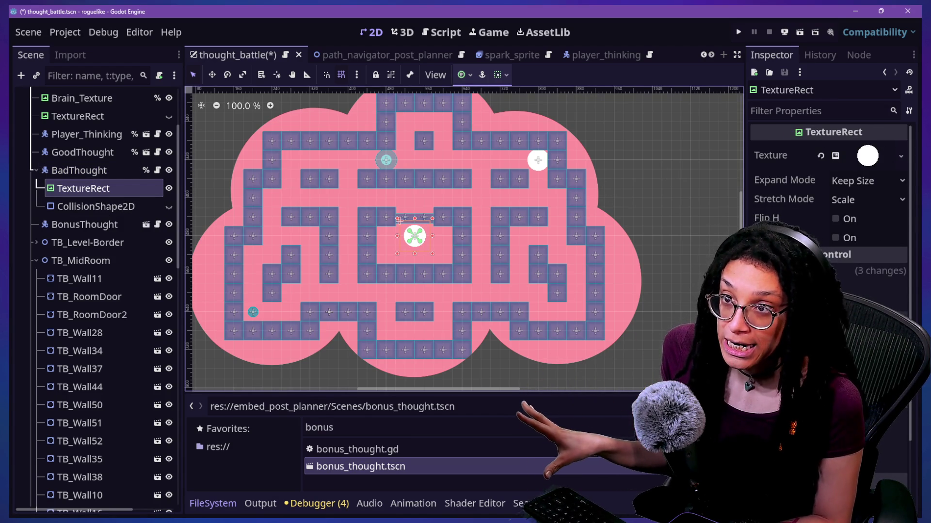
click(858, 158)
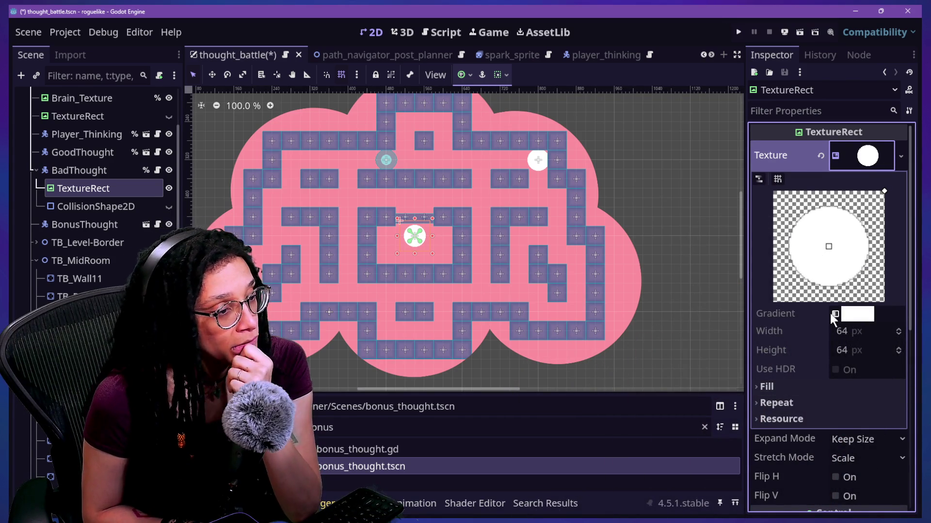
click(846, 314)
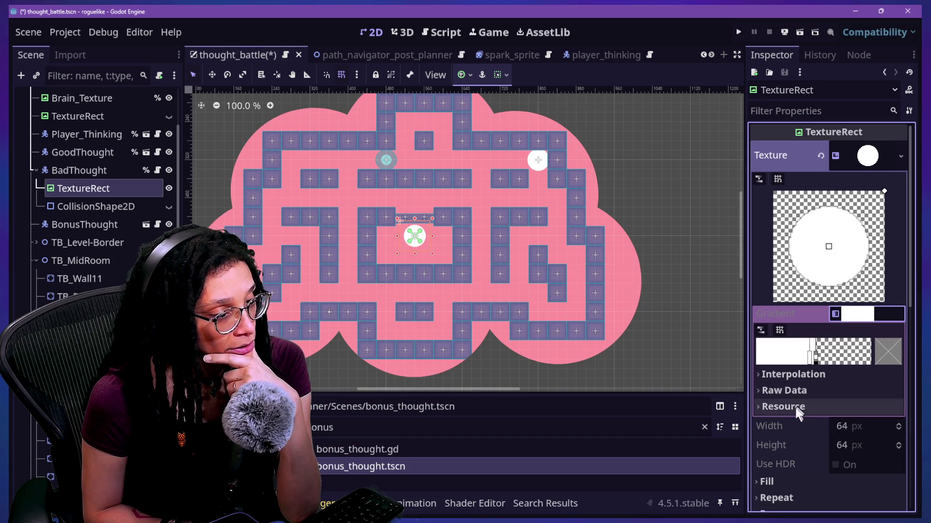
scroll(804, 403, down, 3)
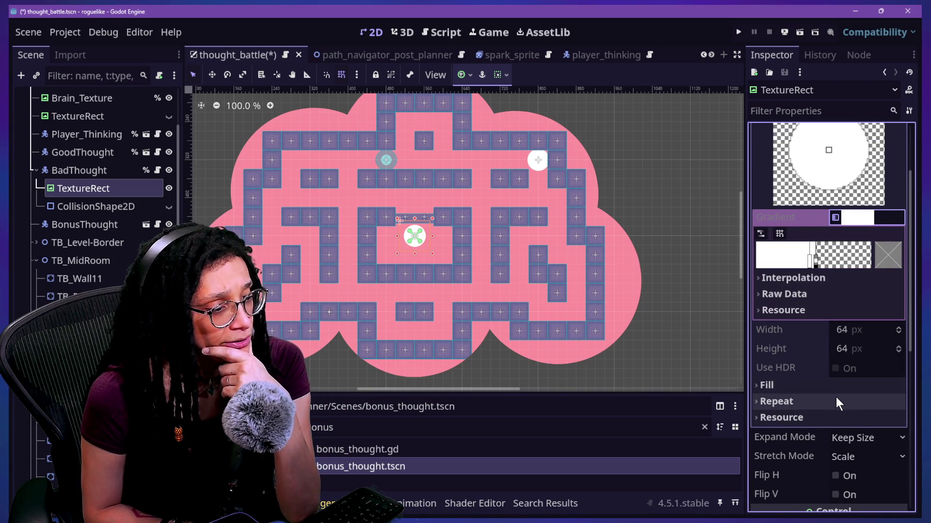
click(846, 386)
click(856, 385)
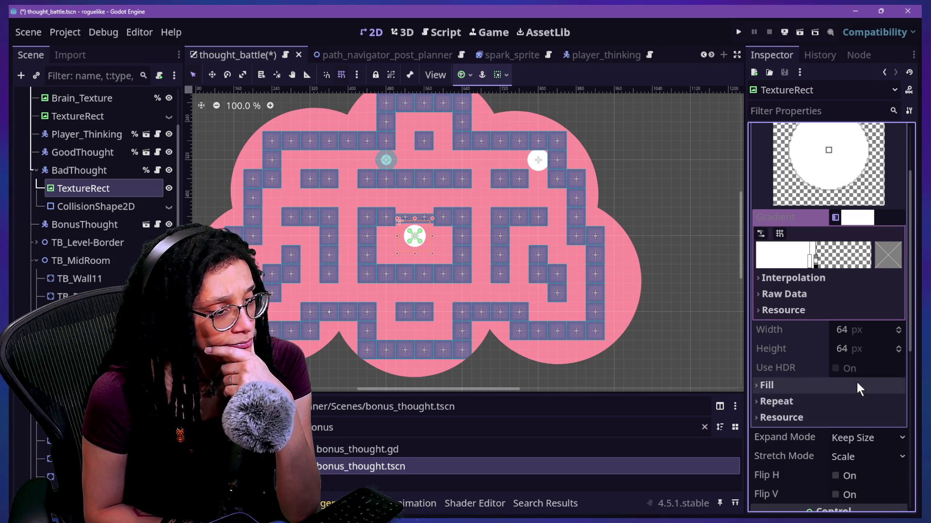
click(853, 388)
scroll(851, 407, down, 3)
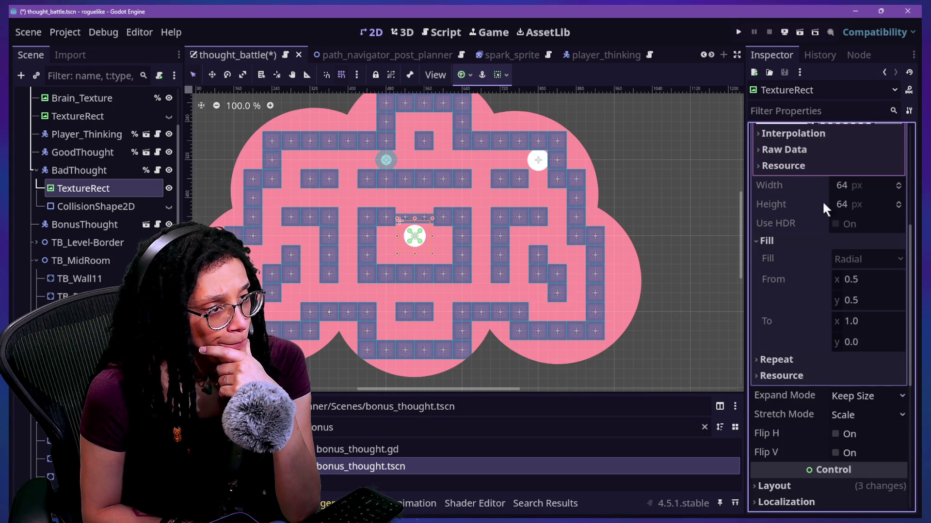
scroll(833, 263, up, 4)
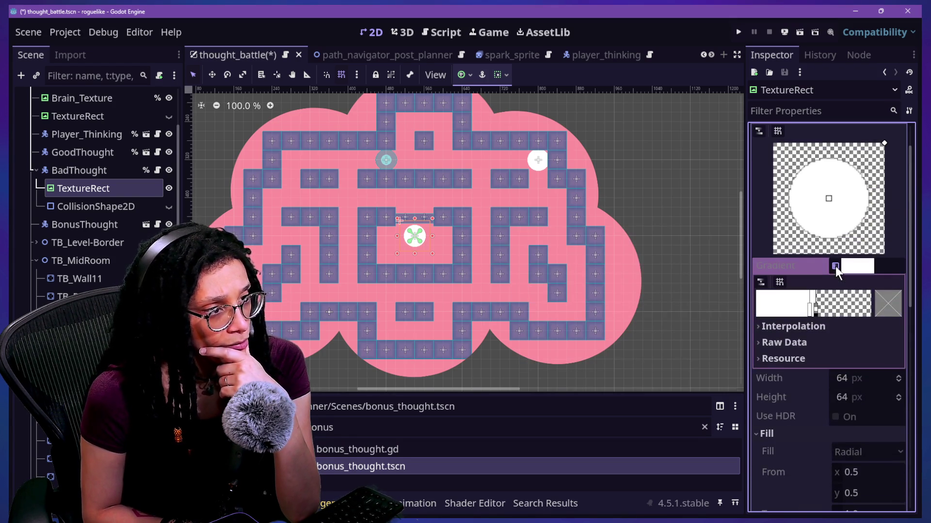
- Make BadThought's texture and its gradient unique with Make Unique (Recursive)
right_click(854, 273)
click(857, 301)
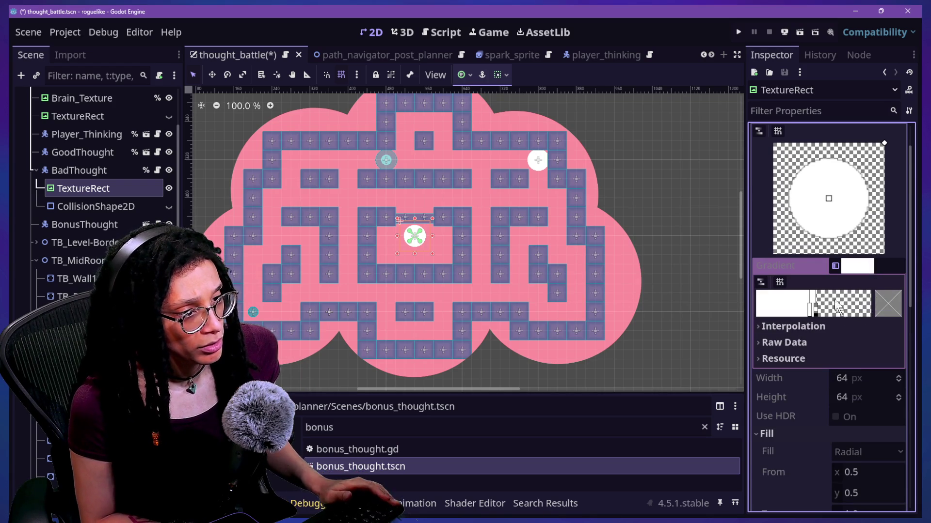
scroll(849, 236, up, 2)
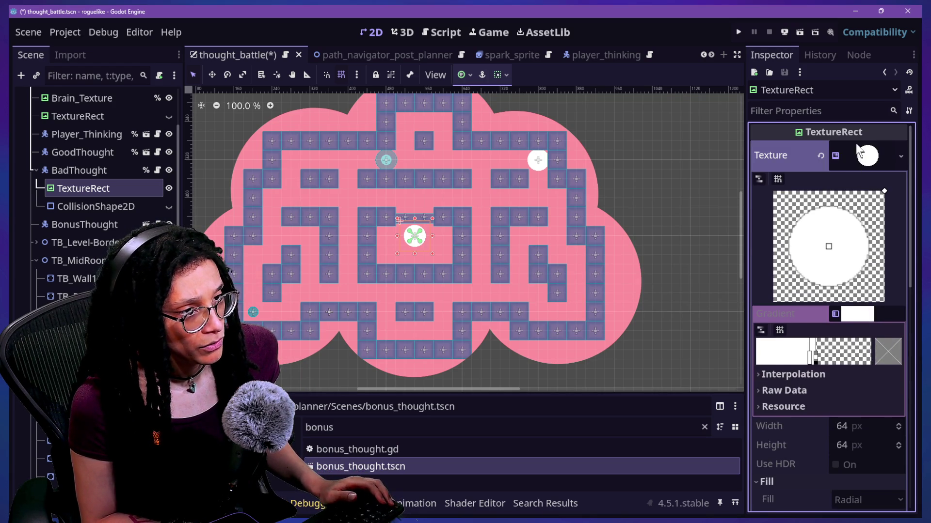
right_click(860, 154)
click(867, 453)
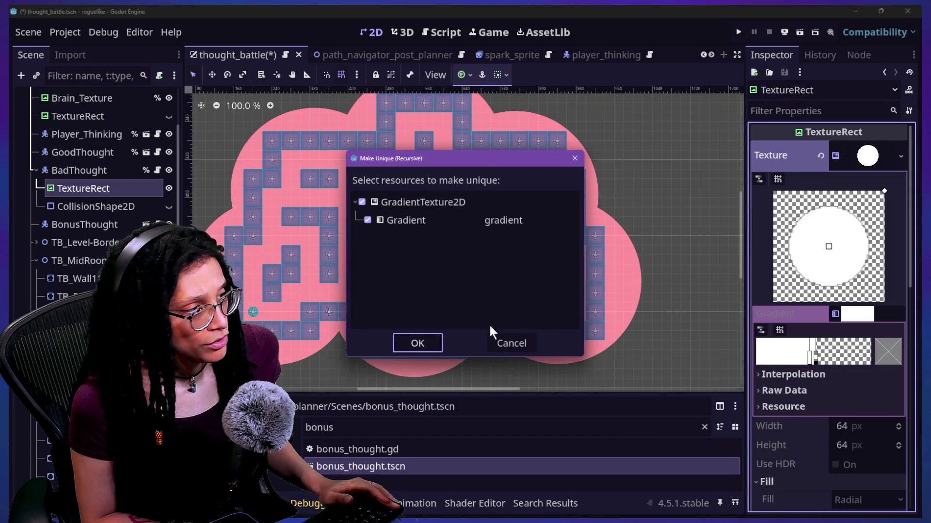
click(420, 342)
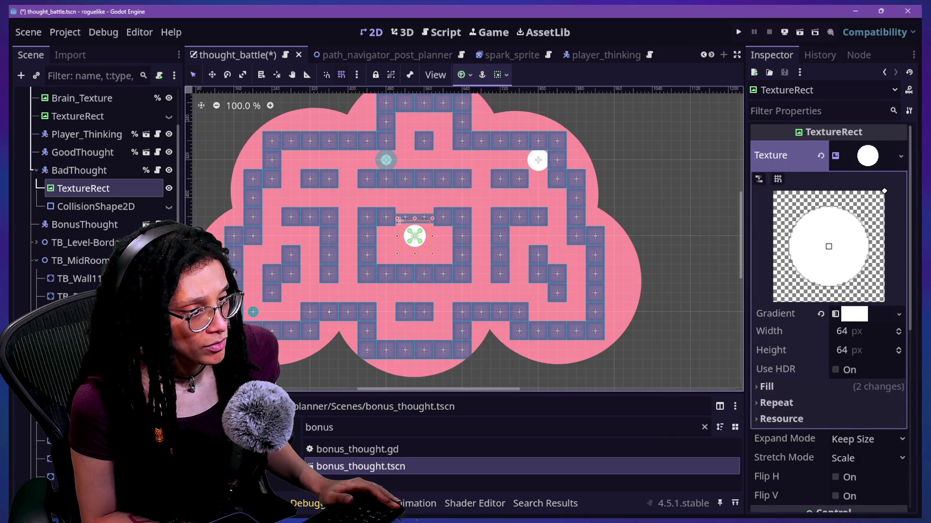
- Change the gradient fill to Square, reverting an accidental end-point change
click(768, 386)
scroll(824, 368, down, 2)
click(855, 356)
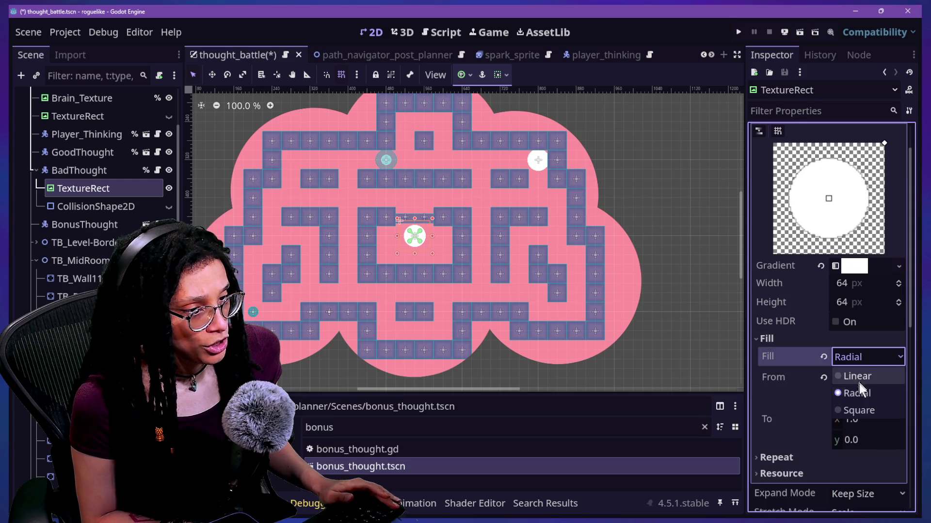
click(859, 410)
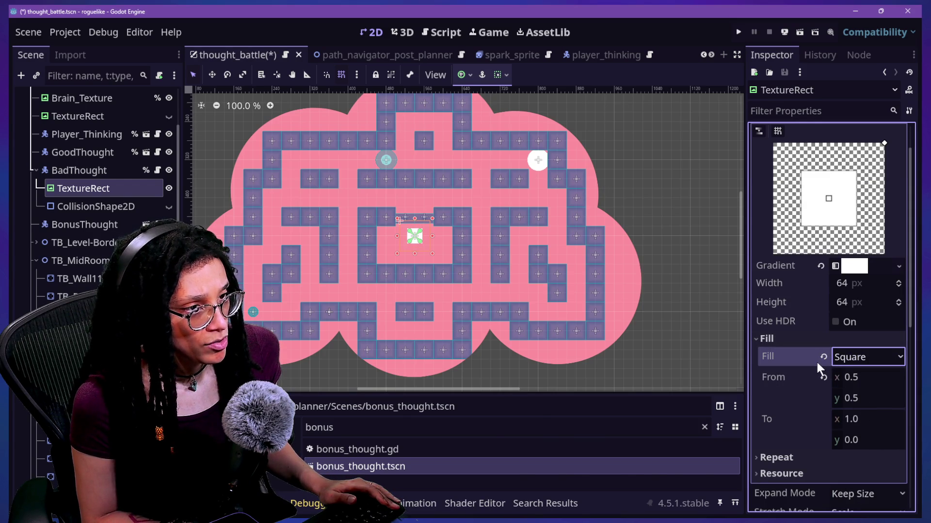
mouse_move(883, 148)
mouse_down()
mouse_move(897, 258)
mouse_move(763, 267)
mouse_up()
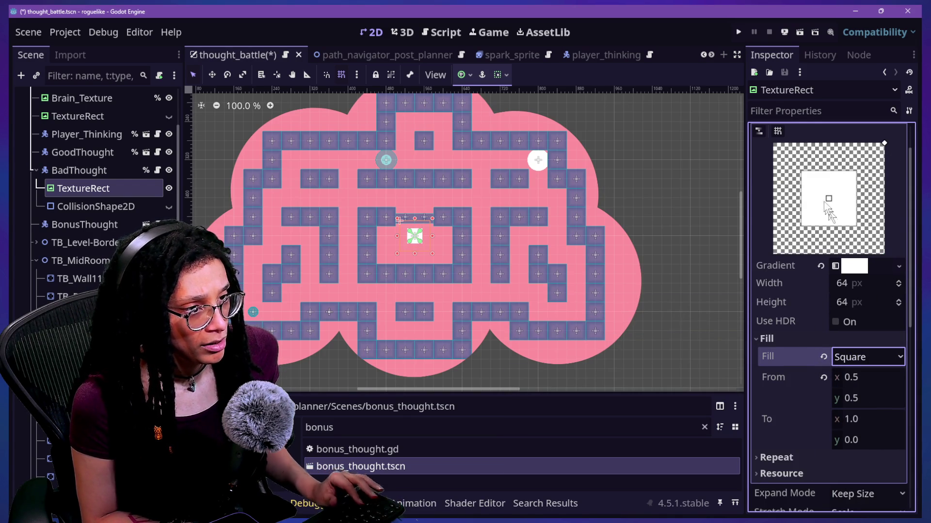
key(ctrl+z)
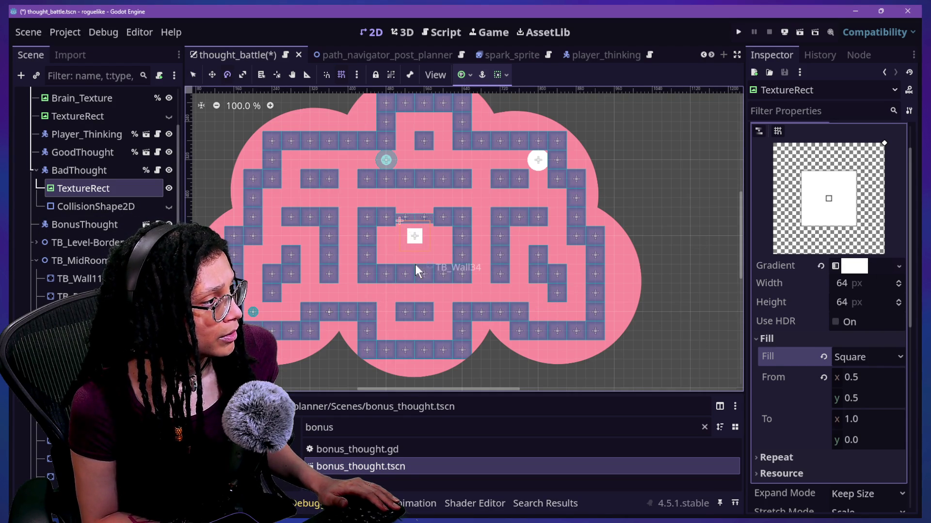
key(Escape)
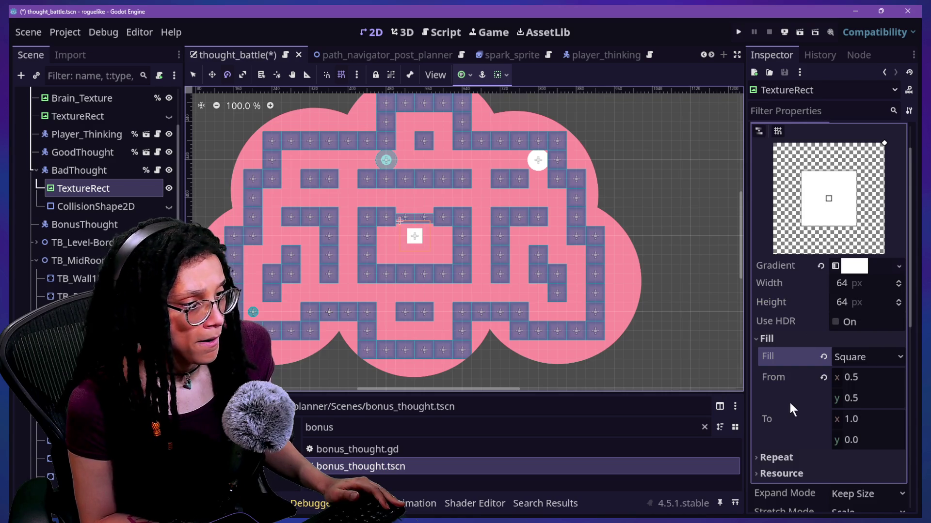
- Try a 0.5, 0.5 pivot offset on the BadThought square, test-rotate it, then undo
scroll(790, 403, down, 5)
scroll(799, 373, down, 2)
click(775, 340)
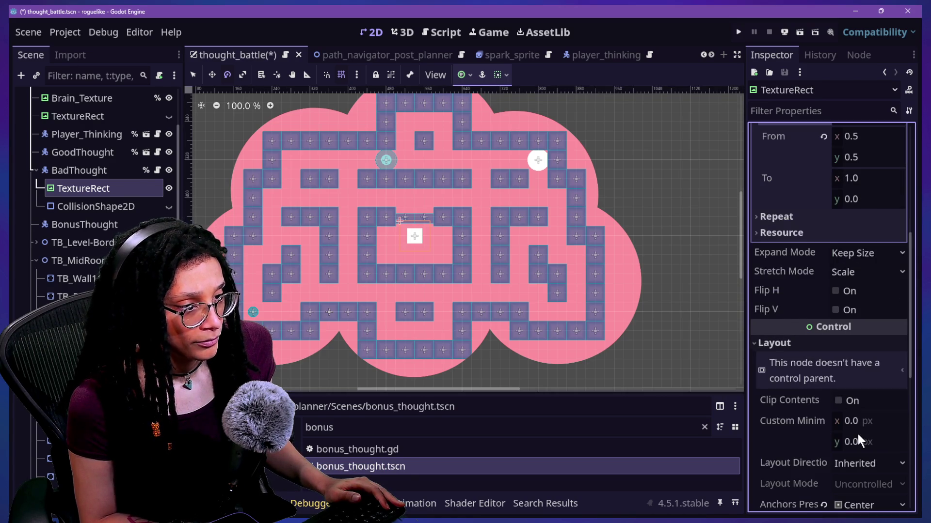
scroll(857, 435, down, 4)
scroll(856, 432, down, 2)
click(815, 235)
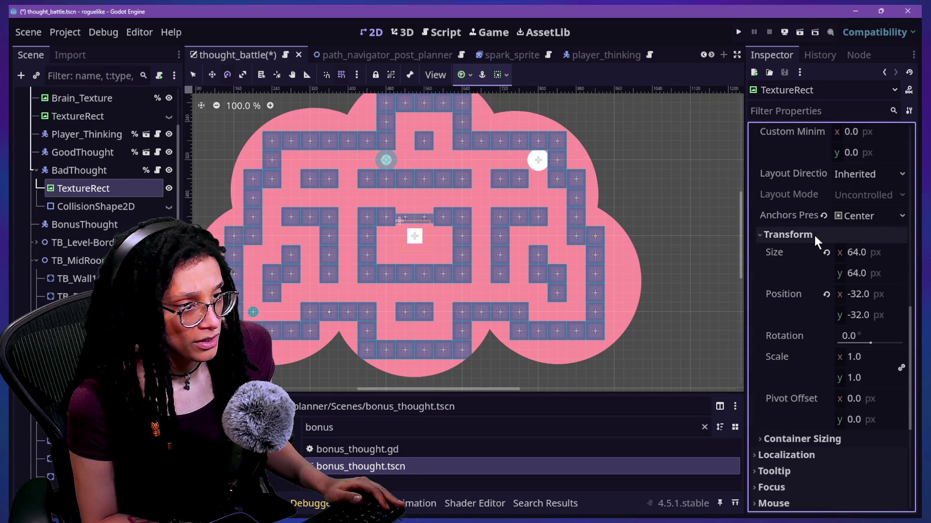
click(867, 399)
text(0.5)
key(Tab)
text(0.5)
mouse_move(853, 336)
mouse_down()
mouse_move(867, 336)
mouse_move(857, 279)
mouse_up()
key(ctrl+z)
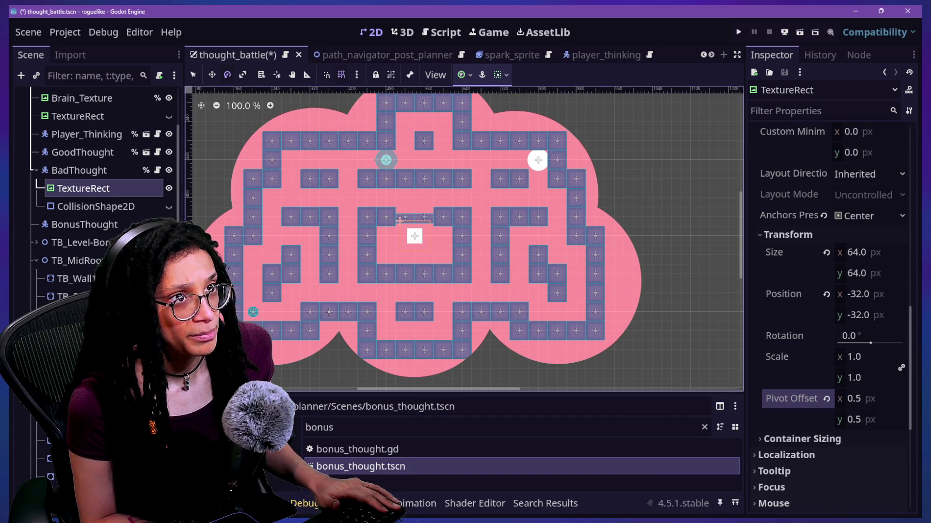
- Try the Full Rect anchor preset, revert to Center, and test-rotate the square on the canvas
click(856, 216)
click(857, 236)
click(849, 215)
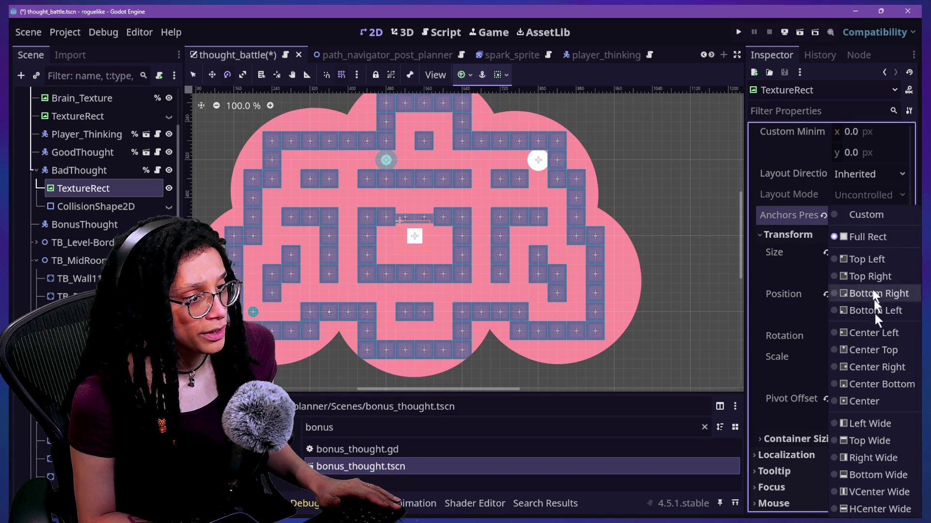
click(867, 400)
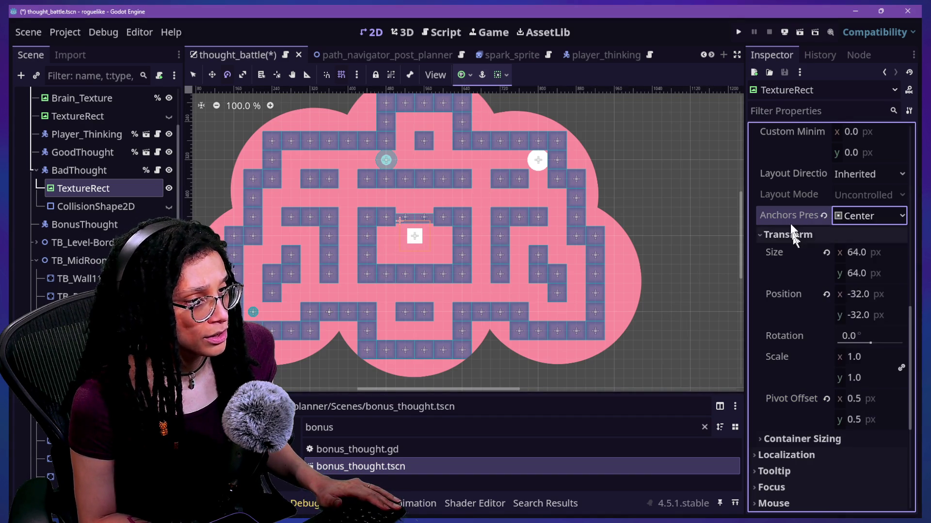
mouse_move(498, 259)
mouse_down()
mouse_move(463, 278)
mouse_move(538, 100)
mouse_move(301, 218)
mouse_move(482, 373)
mouse_move(463, 318)
mouse_up()
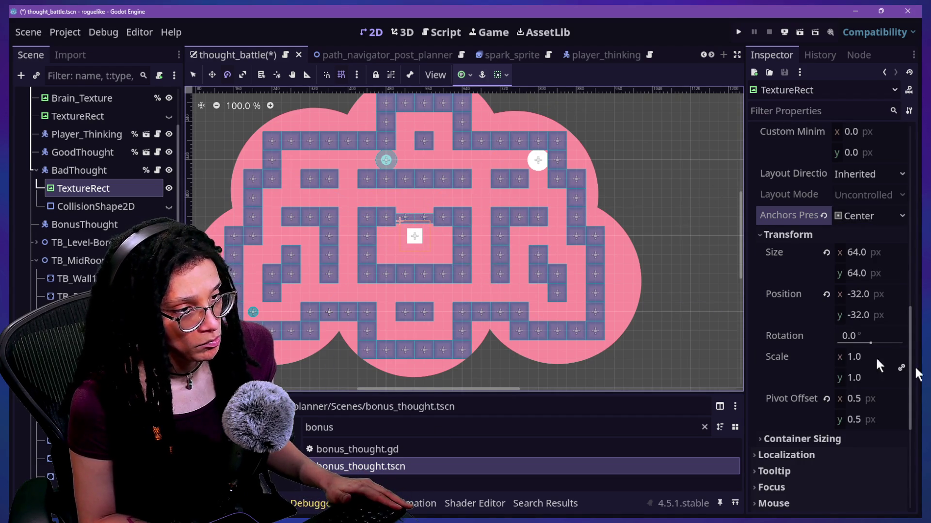
mouse_move(400, 261)
mouse_down()
mouse_move(322, 208)
mouse_move(492, 243)
mouse_move(475, 407)
mouse_up()
key(Escape)
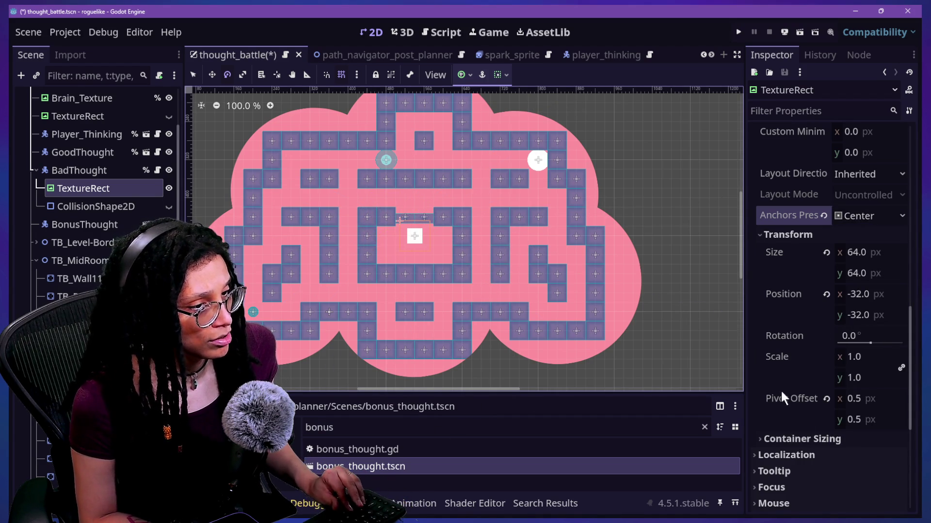
- Set the TextureRect's Pivot Offset to 32, 32 px
click(870, 386)
click(898, 398)
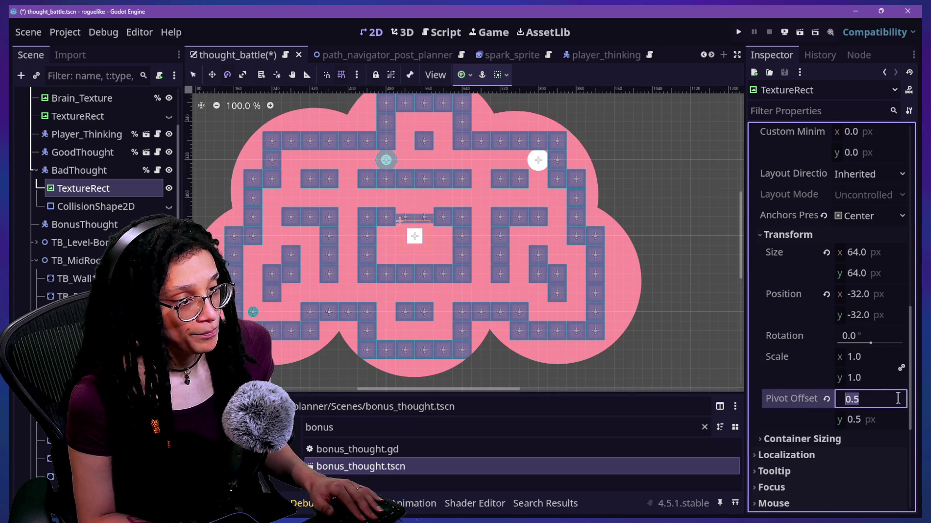
text(22)
key(BackSpace)
key(BackSpace)
text(32)
key(Return)
key(Tab)
text(32)
key(Return)
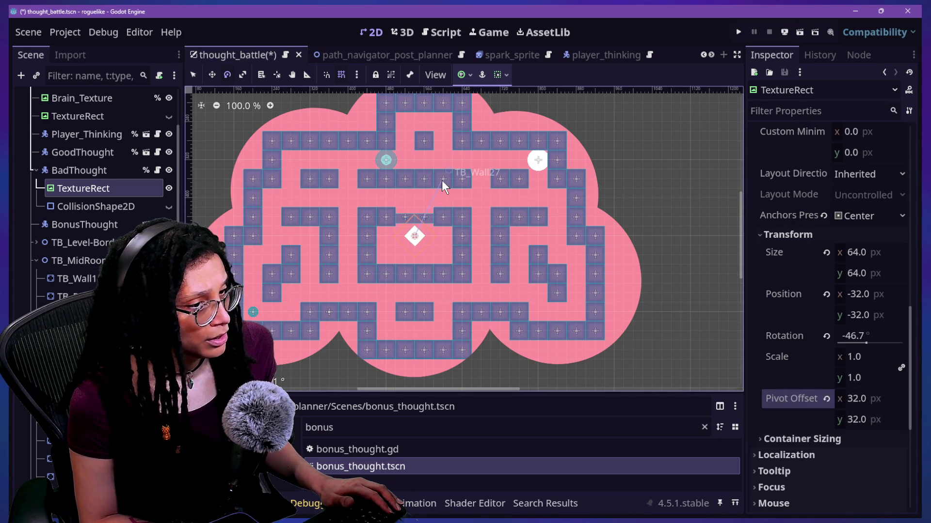
- Set the Rotation to 45° so the square appears as a diamond
click(867, 337)
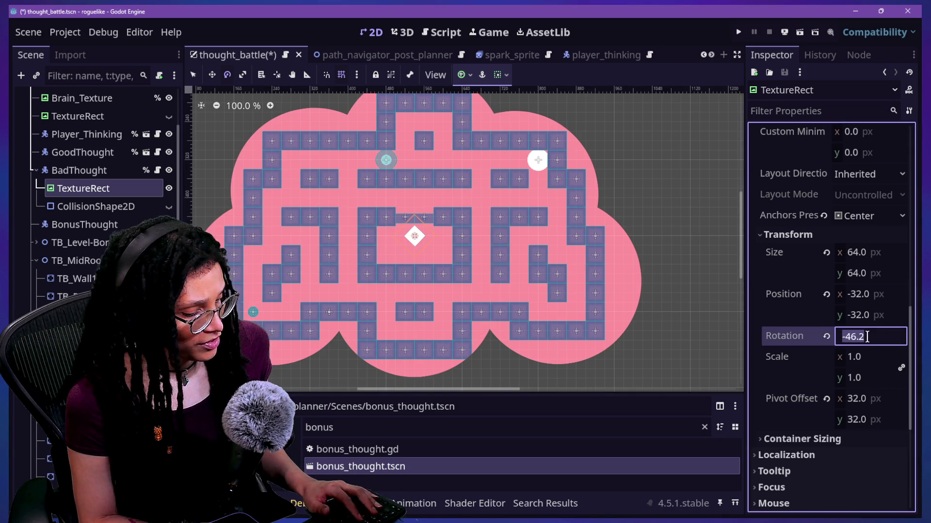
text(45)
key(Return)
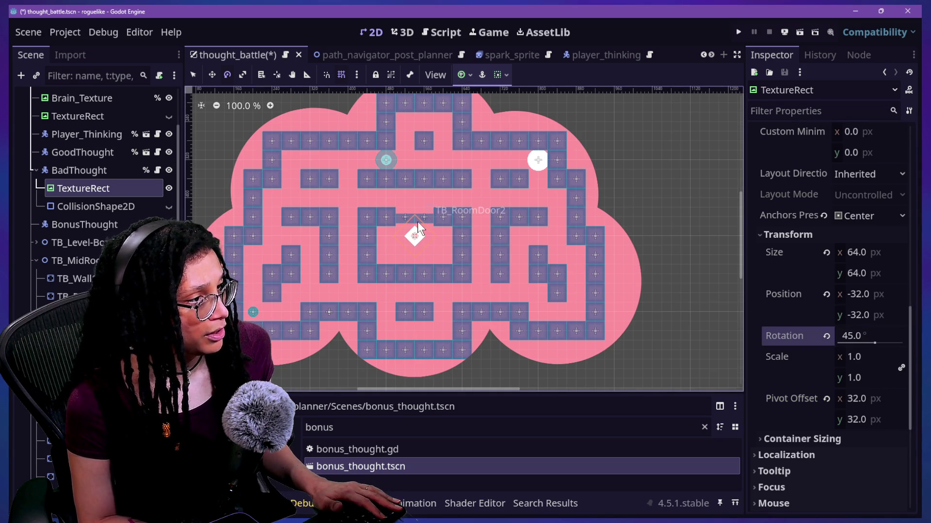
scroll(417, 222, up, 5)
scroll(431, 262, down, 4)
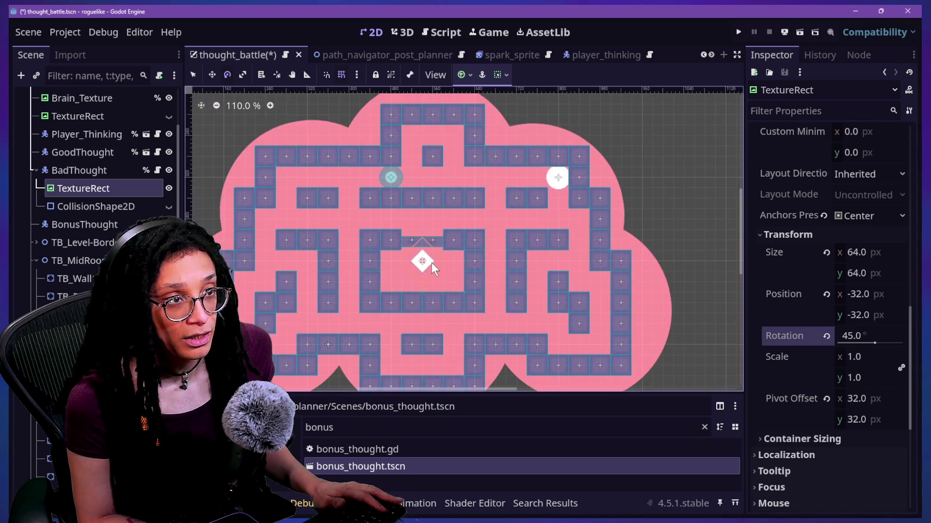
scroll(840, 252, up, 10)
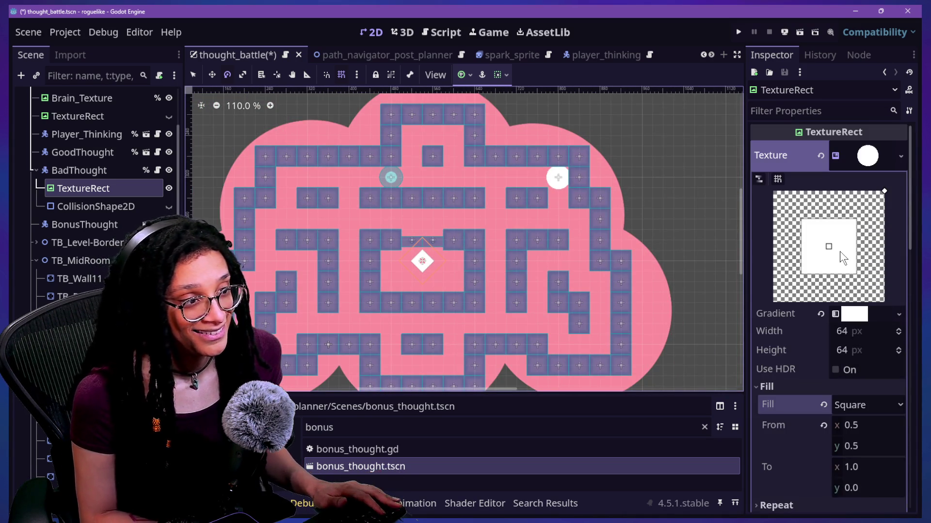
- Change the gradient stop's colour to yellow (ffff00) so the BadThought diamond turns yellow
click(855, 315)
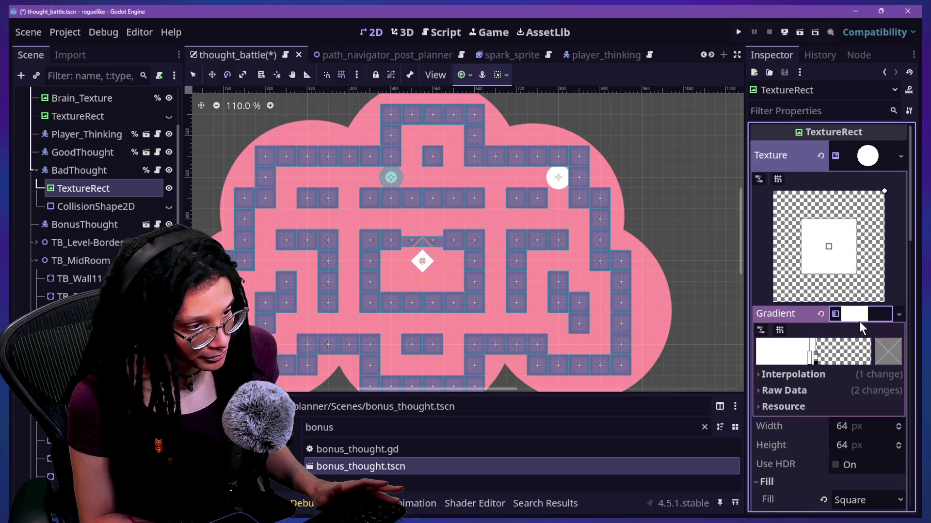
double_click(811, 358)
mouse_move(793, 202)
mouse_down()
mouse_move(771, 203)
mouse_move(753, 223)
mouse_up()
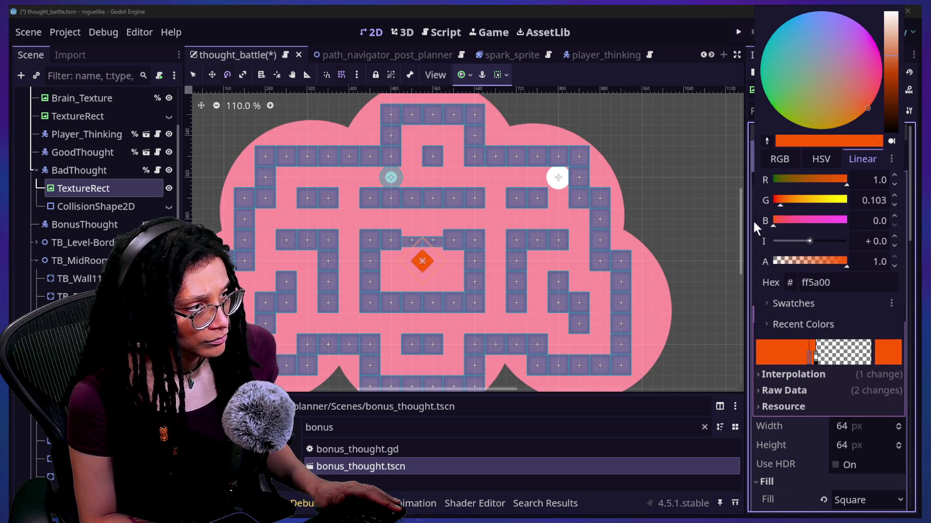
drag(804, 198, 851, 202)
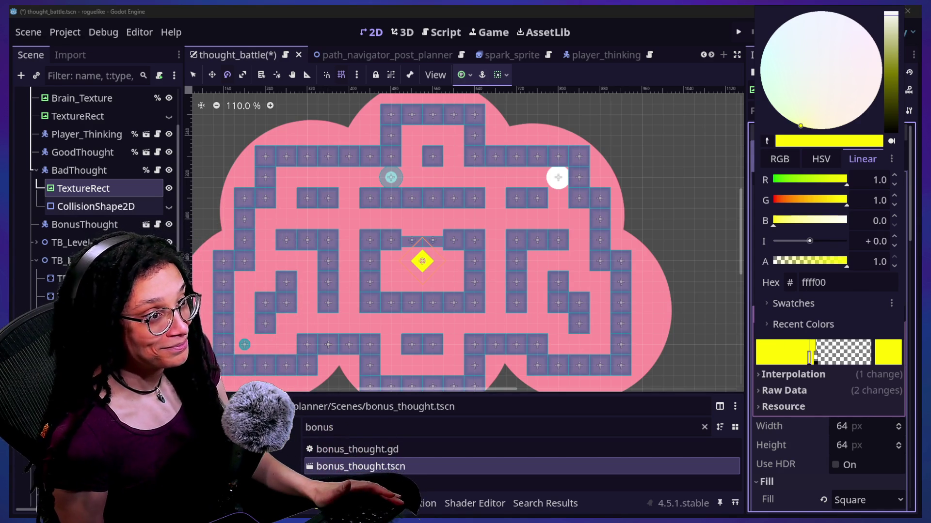
click(84, 207)
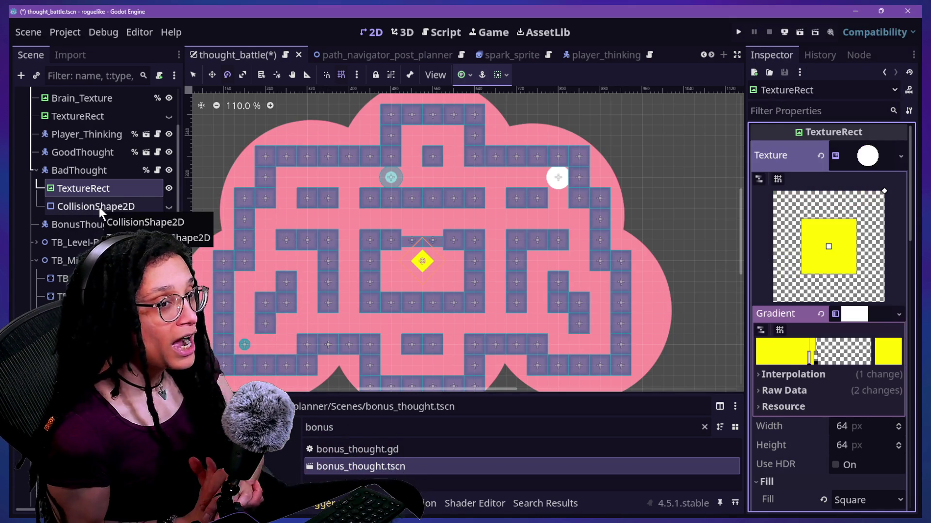
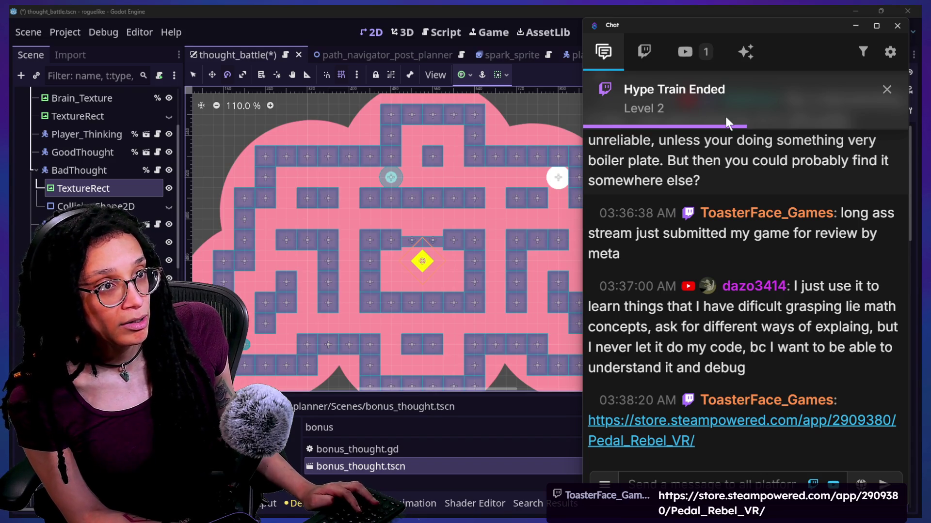
- Open the shared Pedal Rebel VR Steam link and scroll down to its trailer and screenshots
click(697, 426)
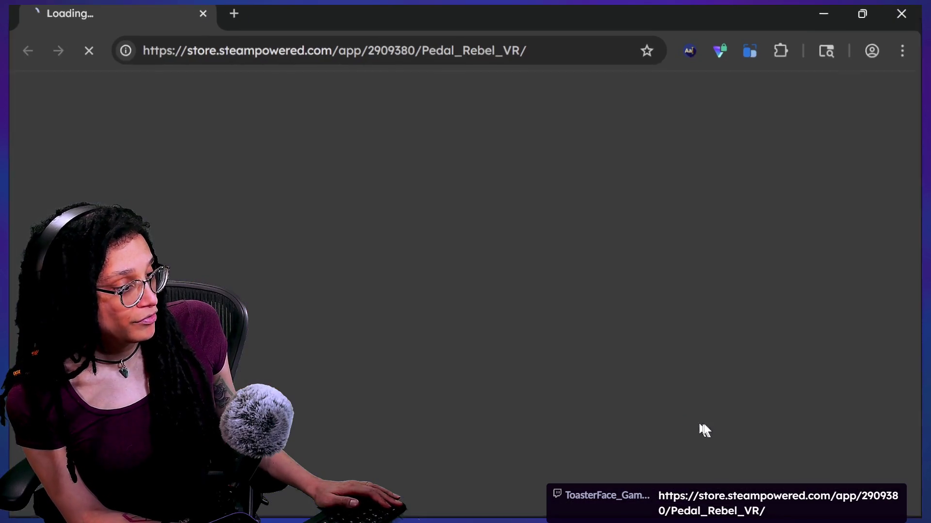
click(427, 49)
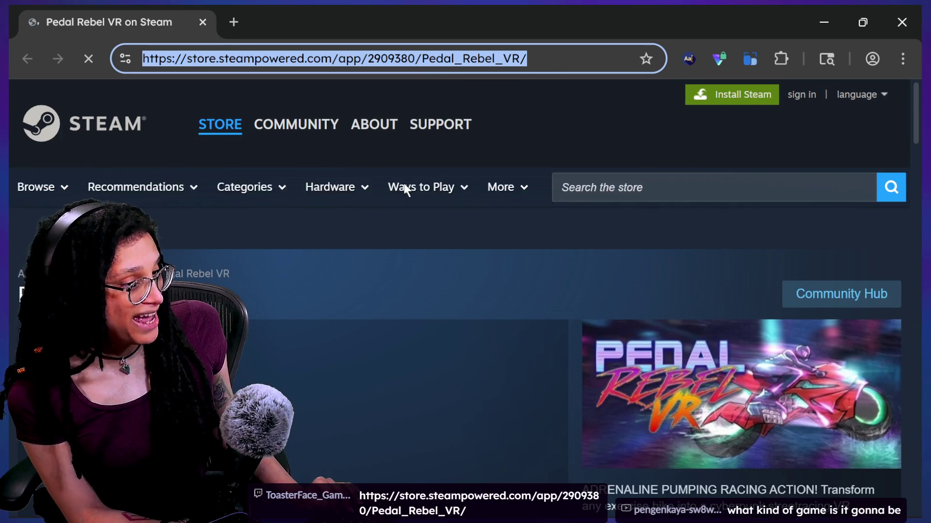
scroll(403, 183, down, 1)
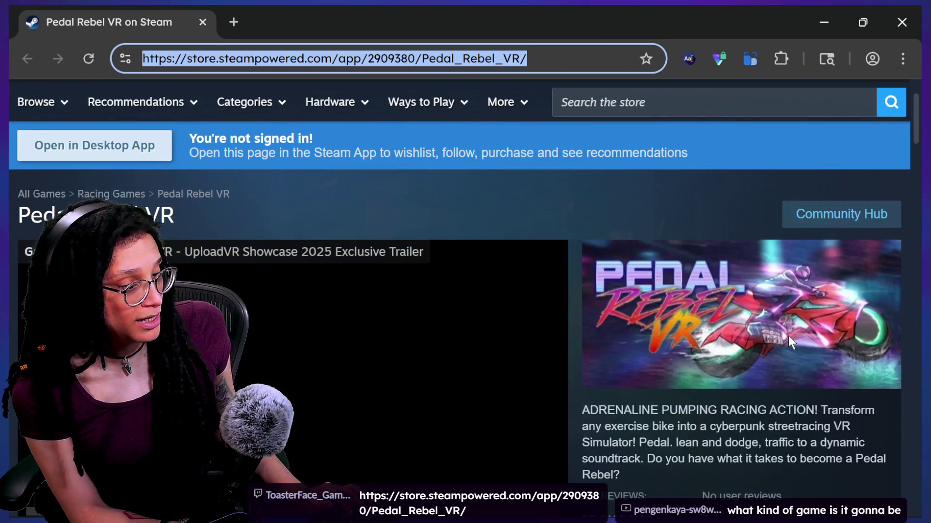
scroll(664, 319, down, 2)
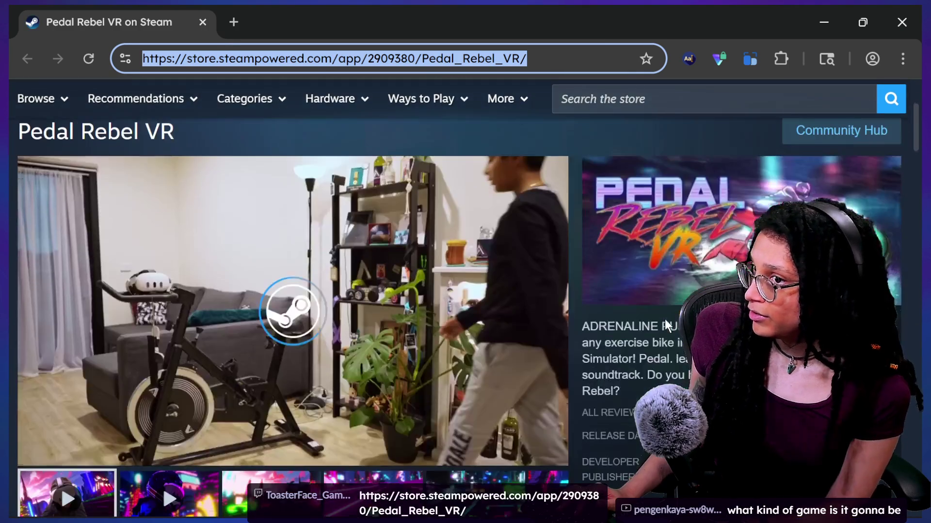
scroll(397, 350, down, 1)
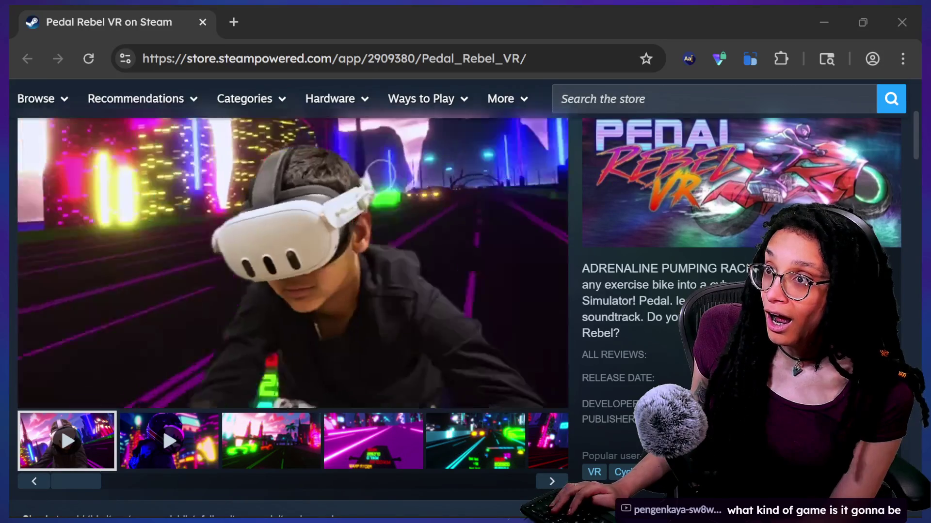
click(335, 59)
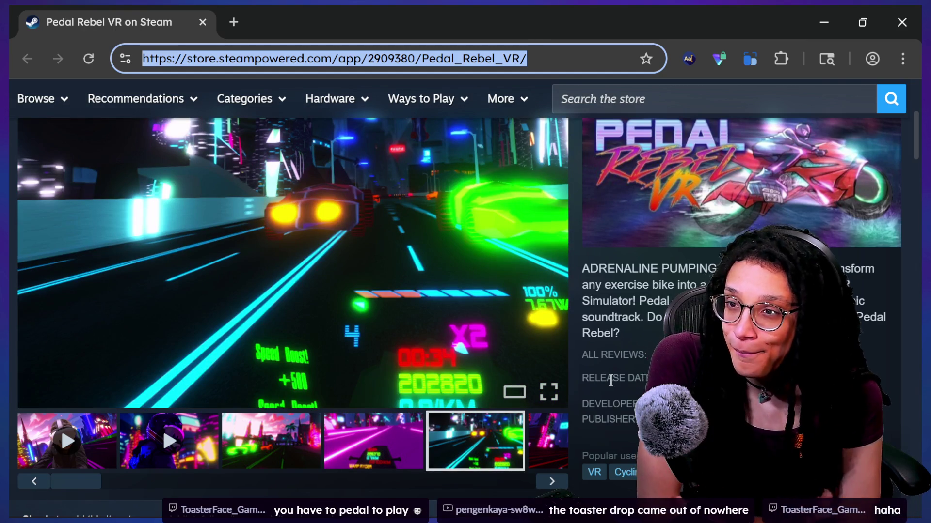
scroll(611, 373, down, 1)
scroll(609, 364, down, 1)
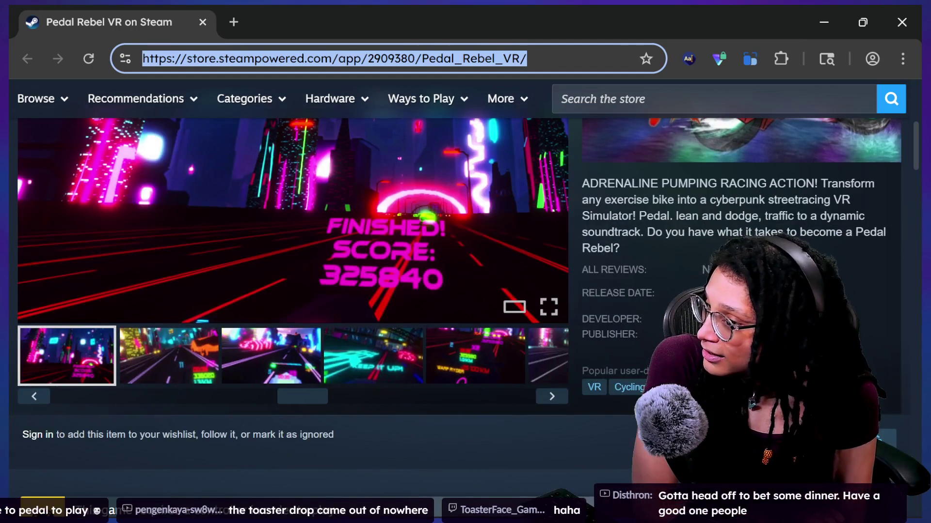
scroll(465, 311, up, 1)
scroll(465, 310, up, 1)
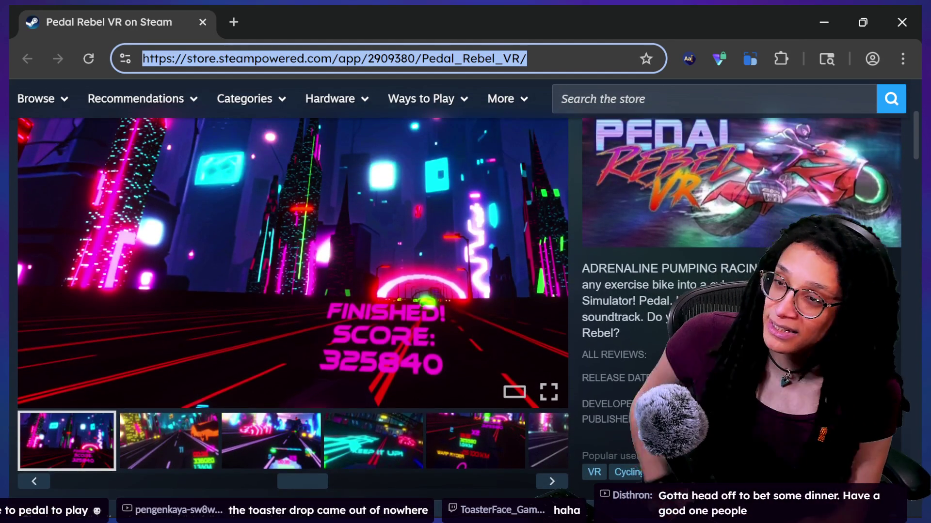
key(alt+Tab)
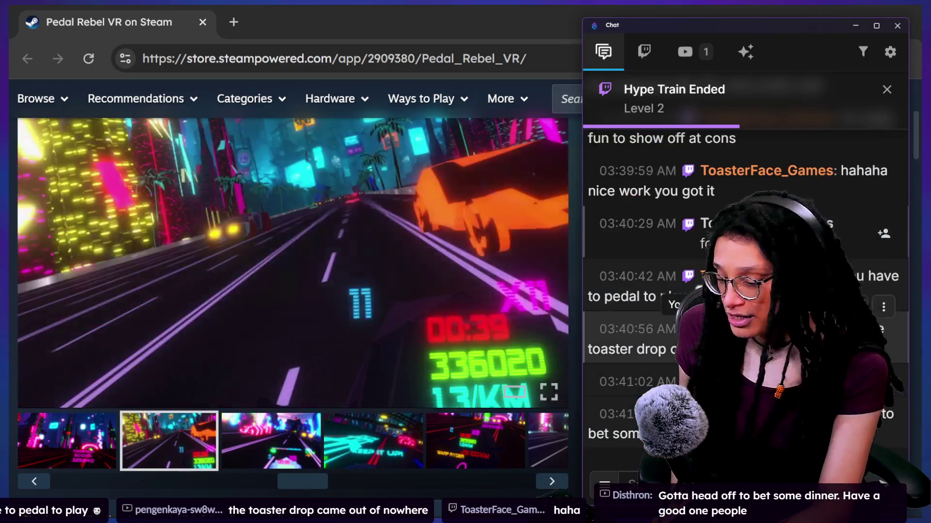
- Scroll up to the earlier chat messages and highlight the one about commenting code
scroll(695, 317, up, 10)
scroll(695, 317, up, 5)
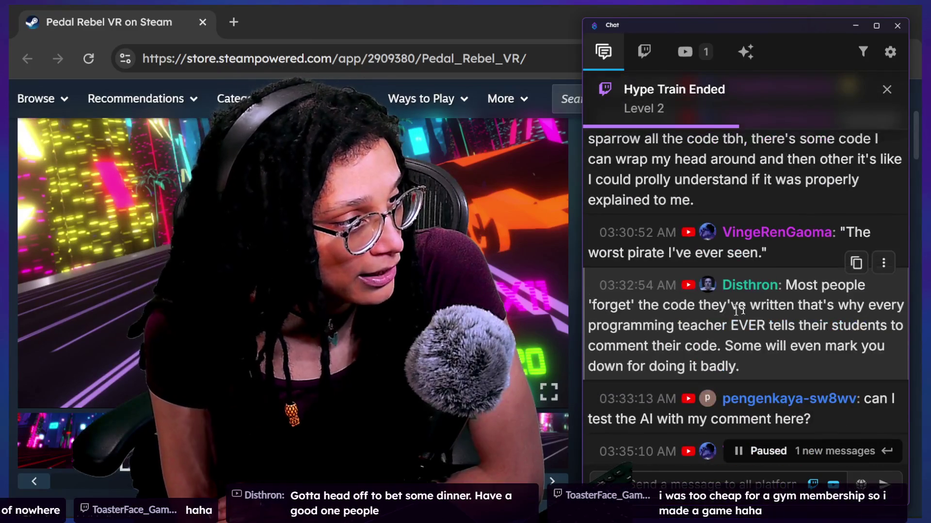
drag(626, 305, 741, 340)
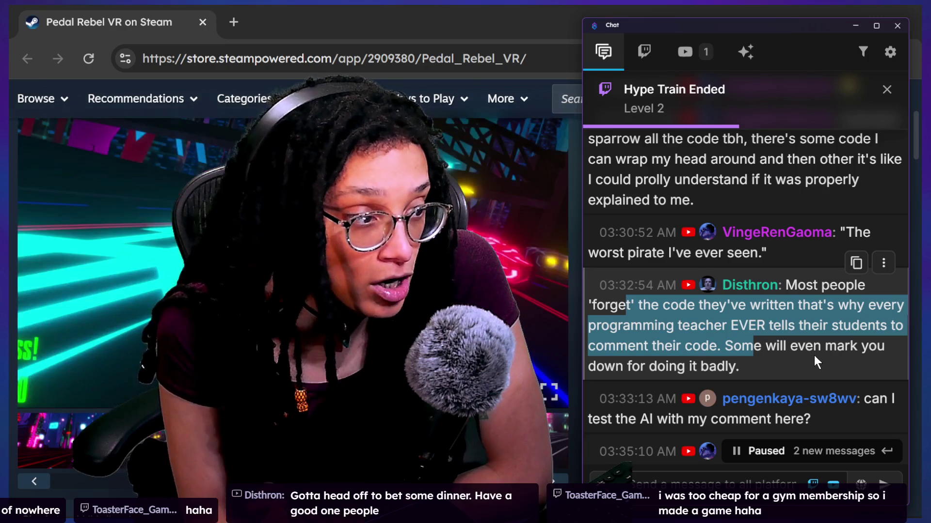
click(815, 357)
drag(795, 364, 790, 286)
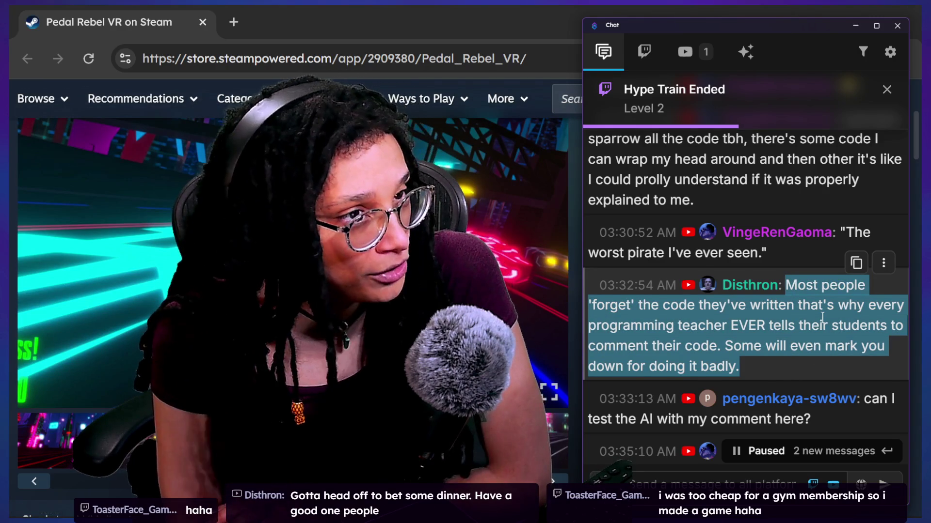
- Scroll down through the newer chat messages, then back up a little
scroll(821, 316, down, 3)
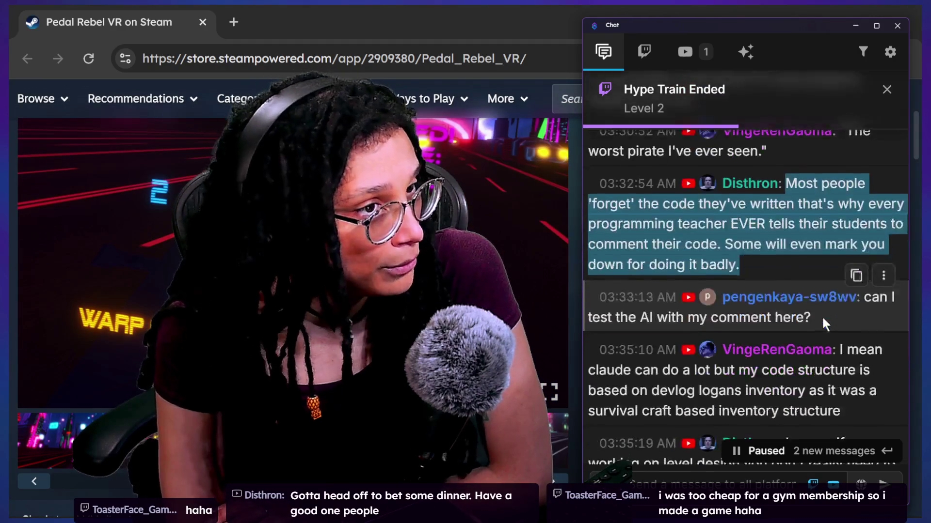
scroll(822, 316, down, 3)
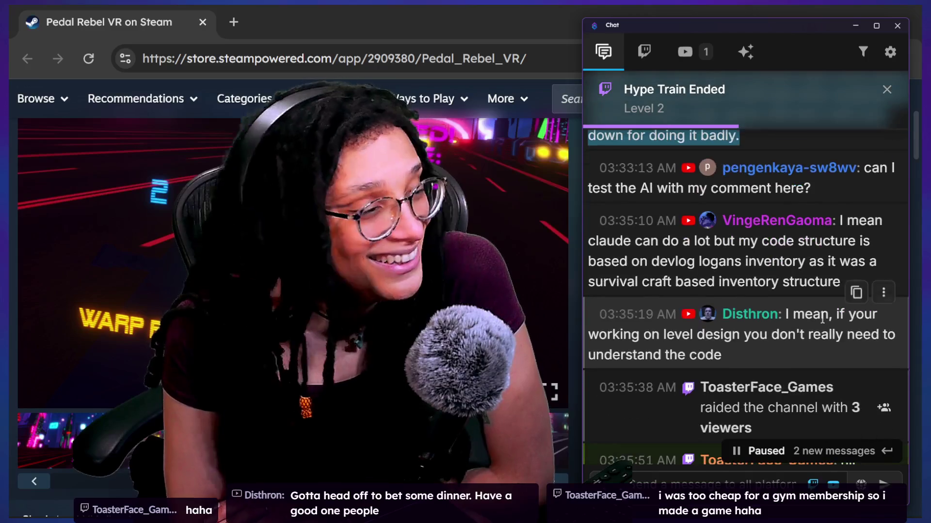
scroll(822, 316, down, 3)
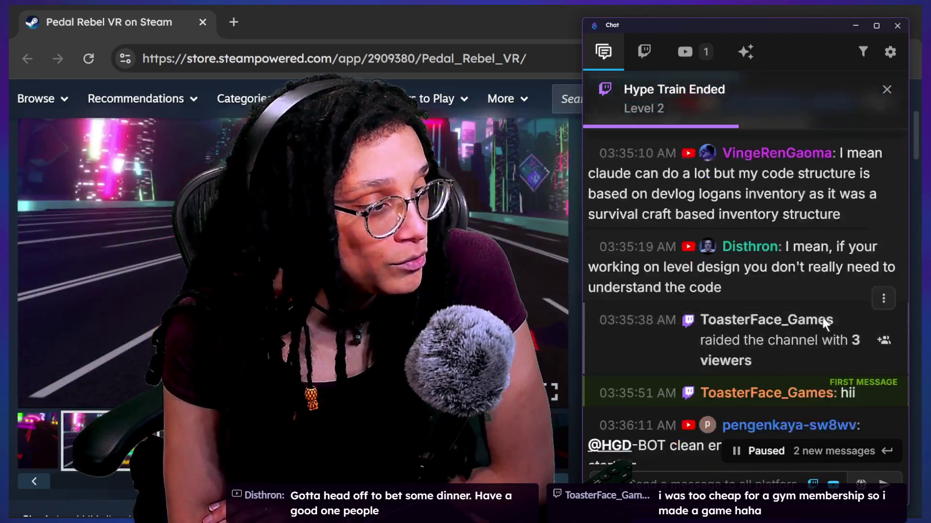
scroll(823, 323, down, 2)
scroll(823, 318, down, 1)
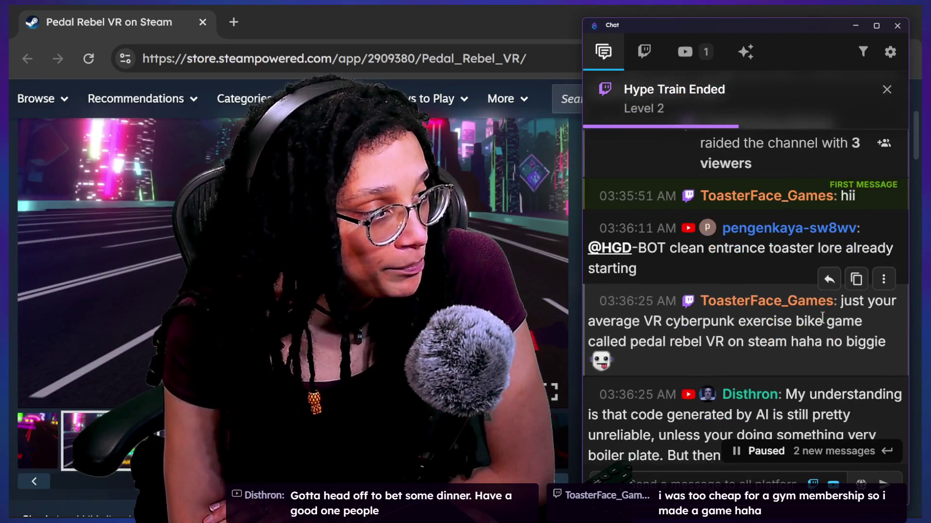
scroll(822, 317, up, 3)
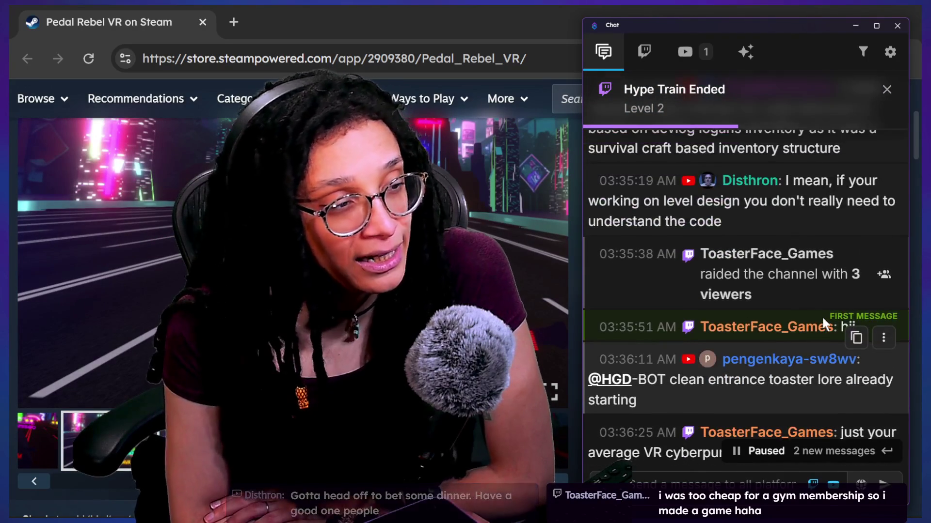
scroll(823, 322, up, 2)
scroll(825, 324, up, 1)
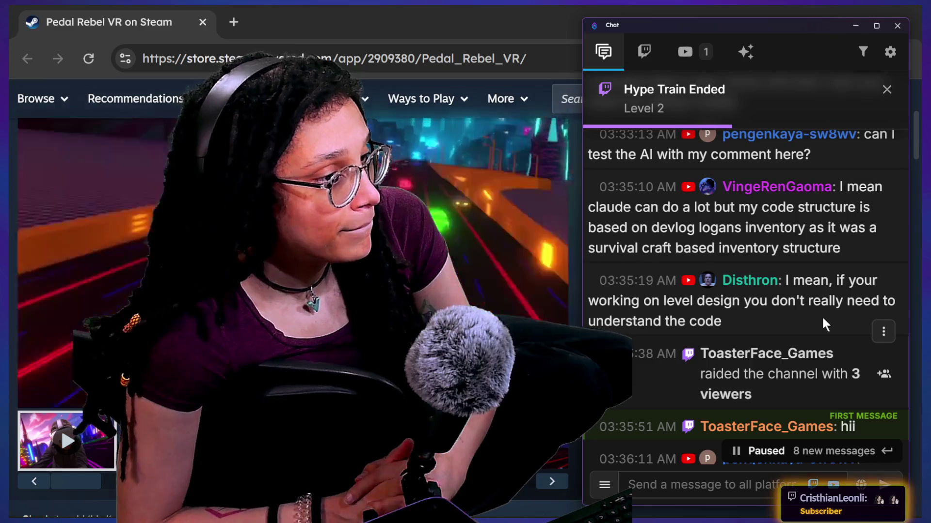
drag(804, 301, 813, 322)
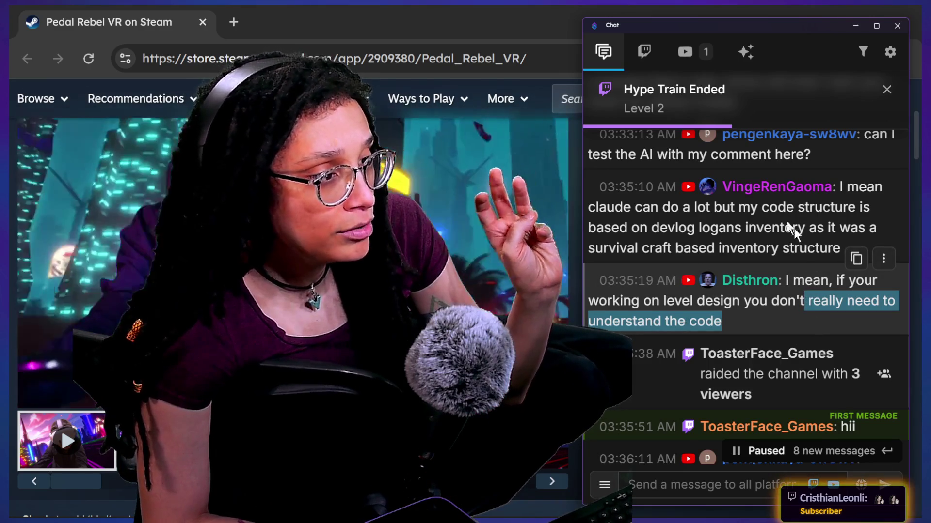
drag(769, 207, 800, 249)
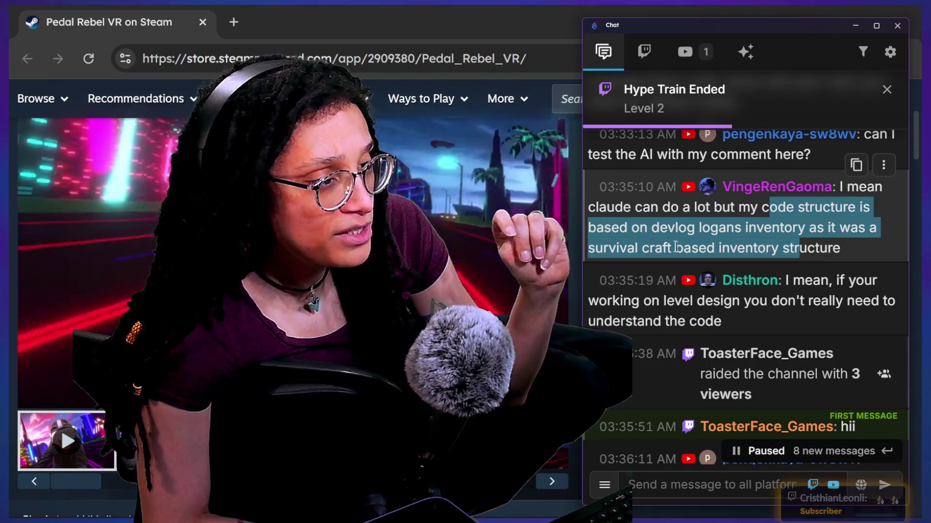
mouse_move(658, 220)
mouse_down()
mouse_move(589, 228)
mouse_move(786, 245)
mouse_up()
click(659, 257)
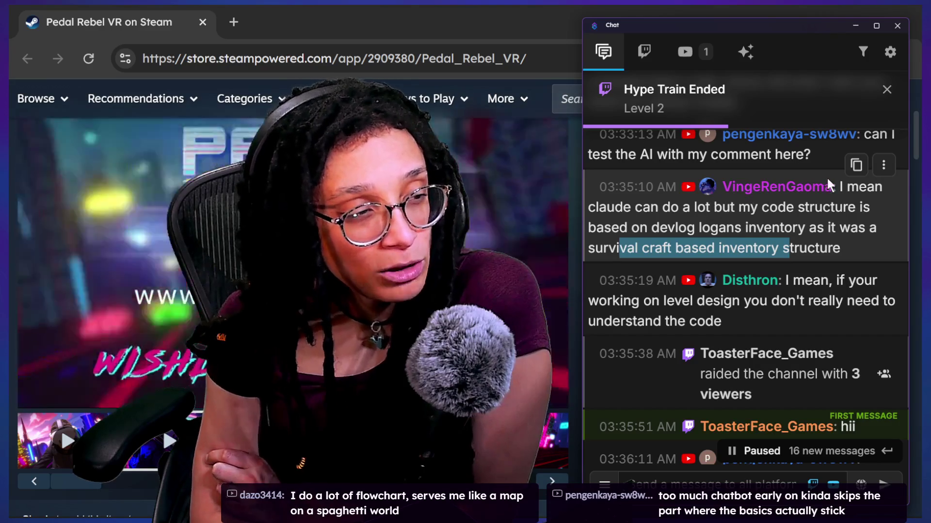
mouse_move(843, 248)
mouse_down()
mouse_move(860, 228)
mouse_move(841, 186)
mouse_up()
click(843, 190)
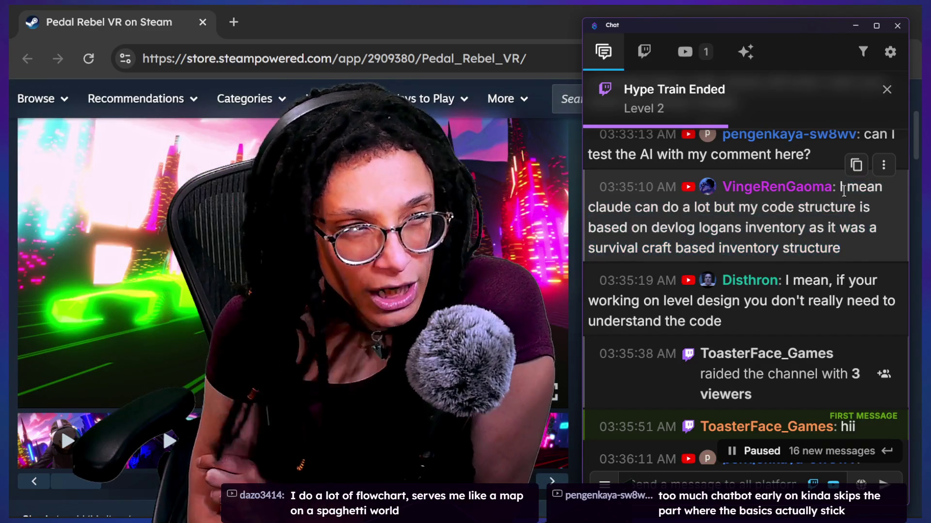
scroll(746, 217, down, 1)
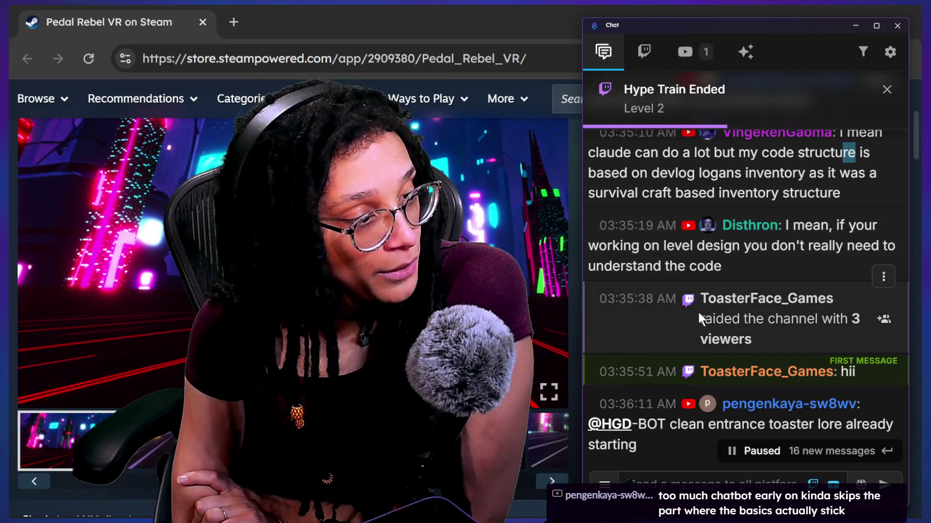
scroll(699, 316, down, 3)
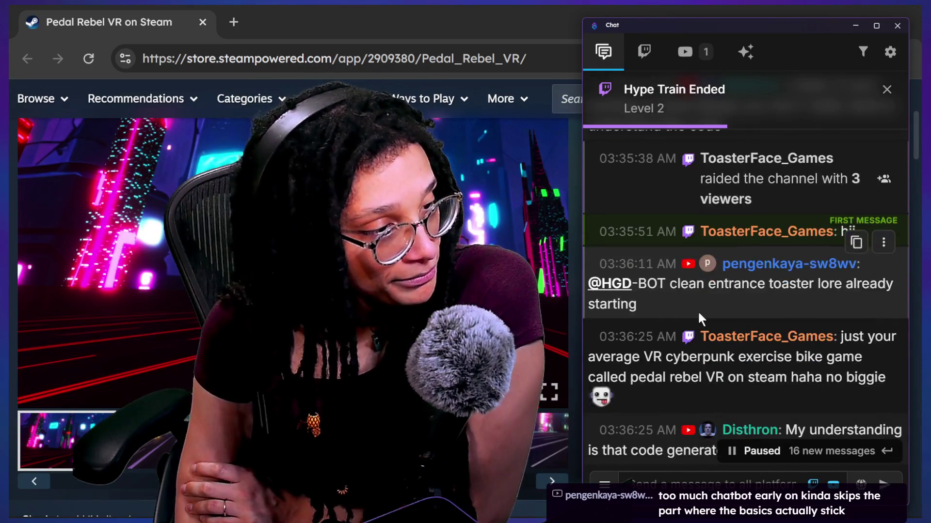
scroll(693, 360, down, 2)
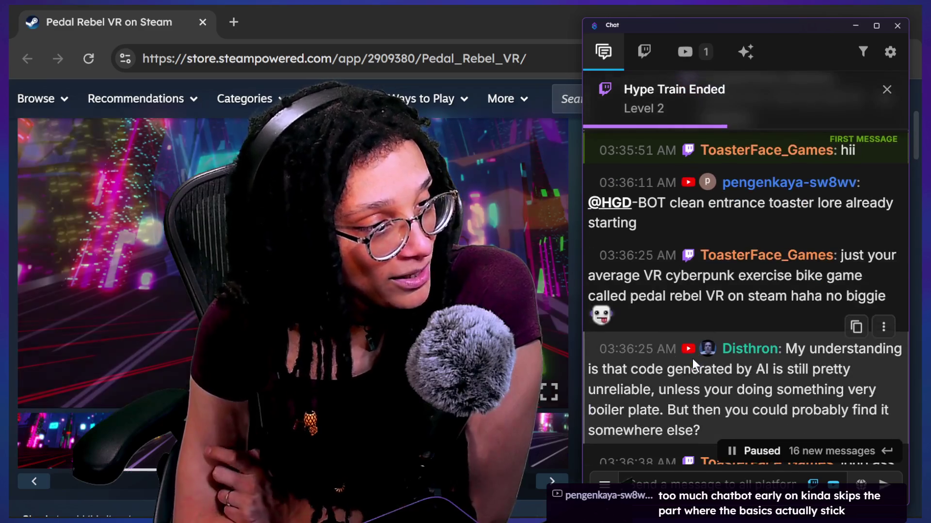
scroll(710, 425, down, 1)
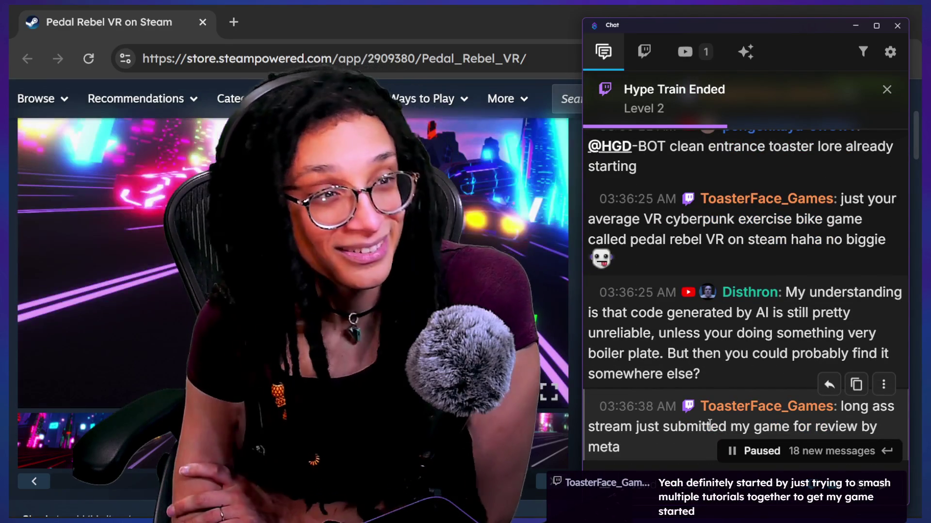
scroll(676, 390, down, 1)
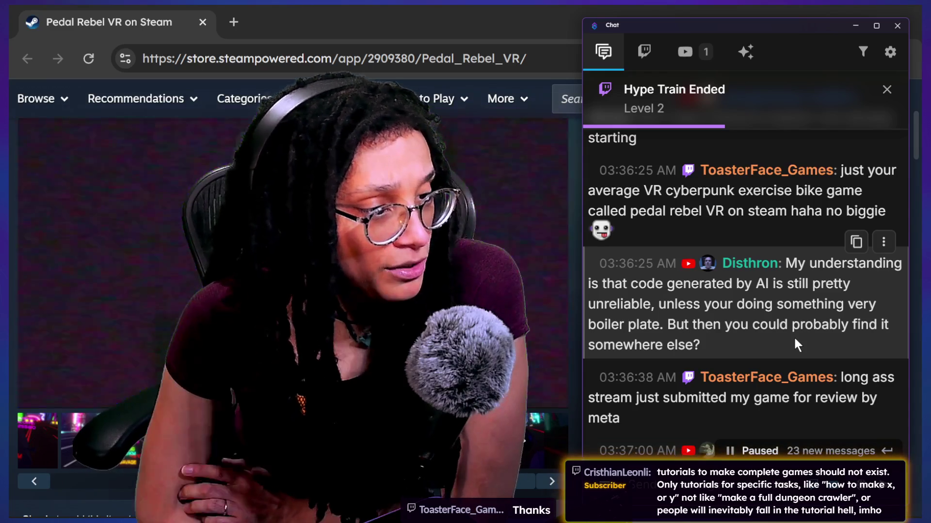
scroll(738, 362, up, 1)
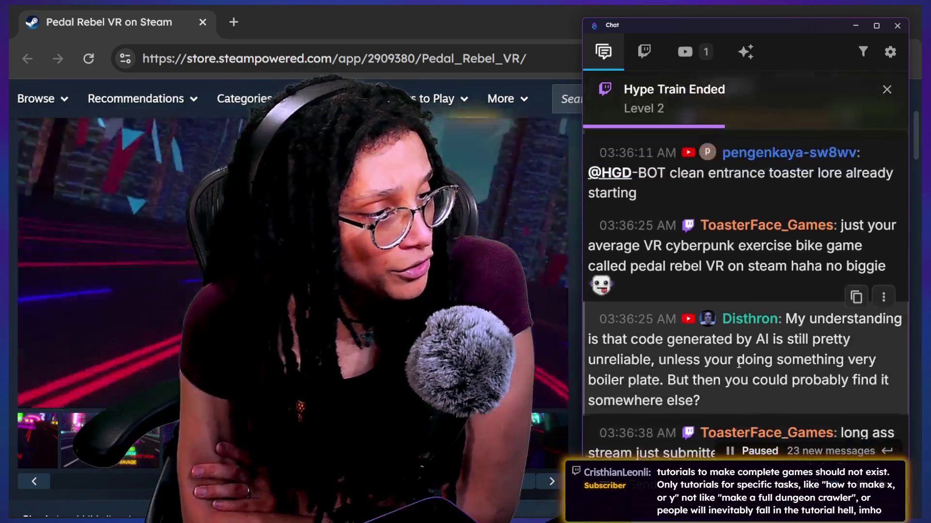
scroll(738, 362, down, 3)
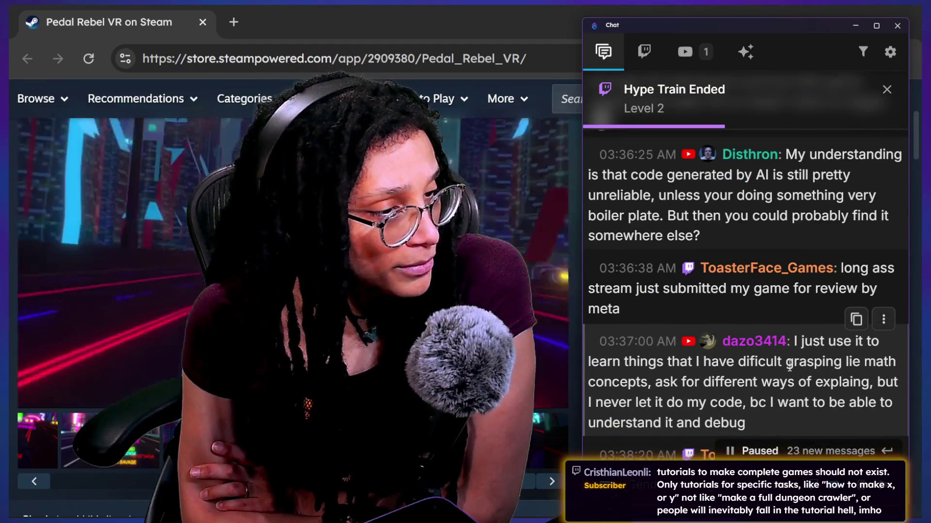
scroll(771, 371, down, 1)
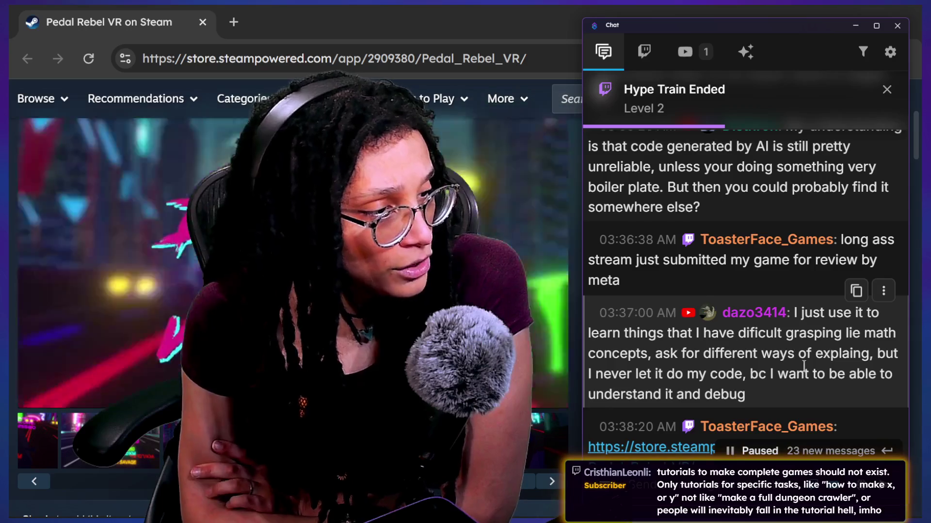
scroll(804, 367, down, 1)
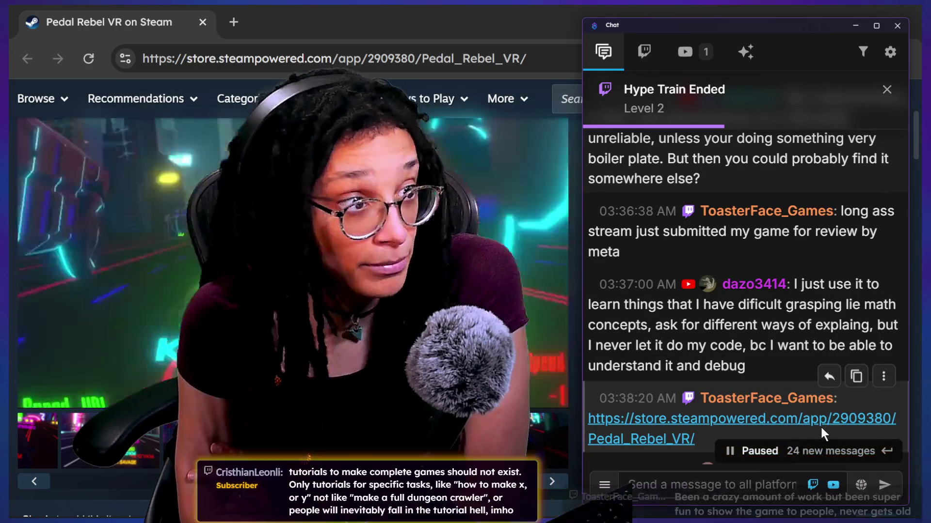
scroll(822, 429, down, 1)
scroll(821, 428, down, 1)
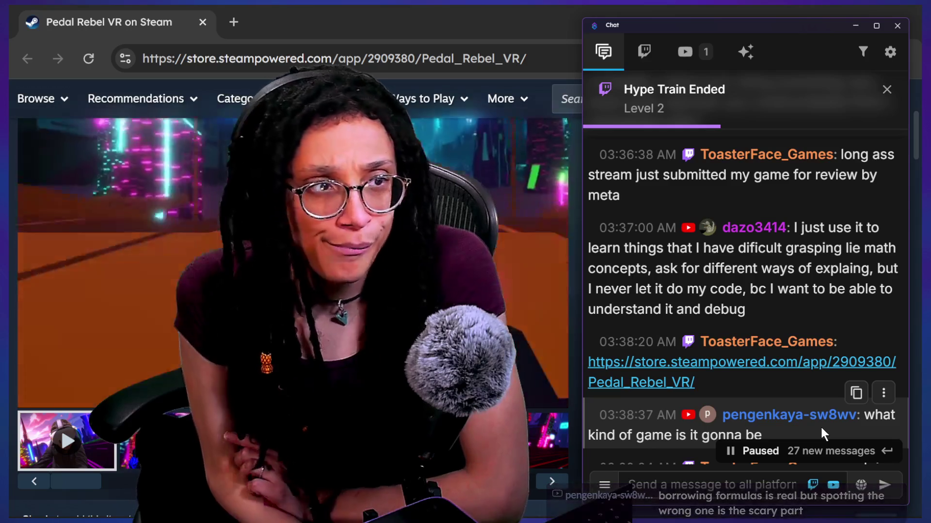
scroll(751, 352, down, 3)
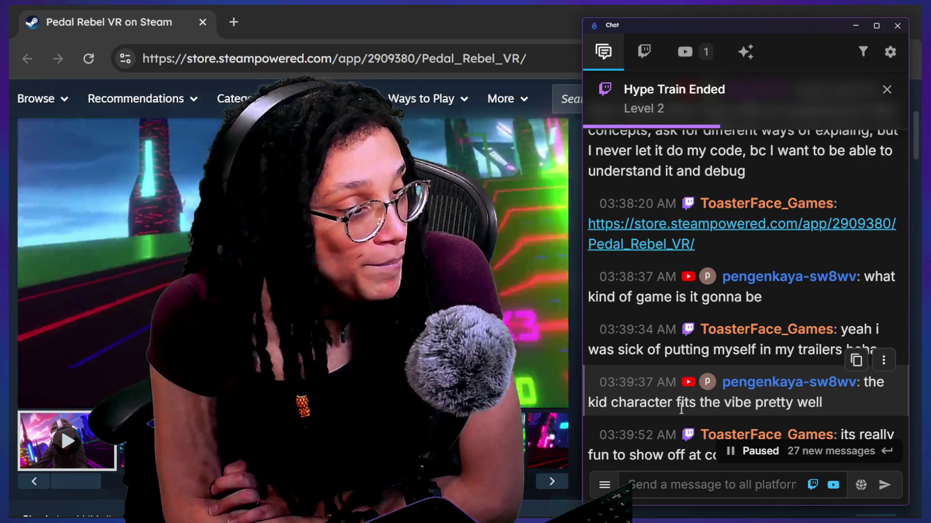
scroll(822, 374, down, 1)
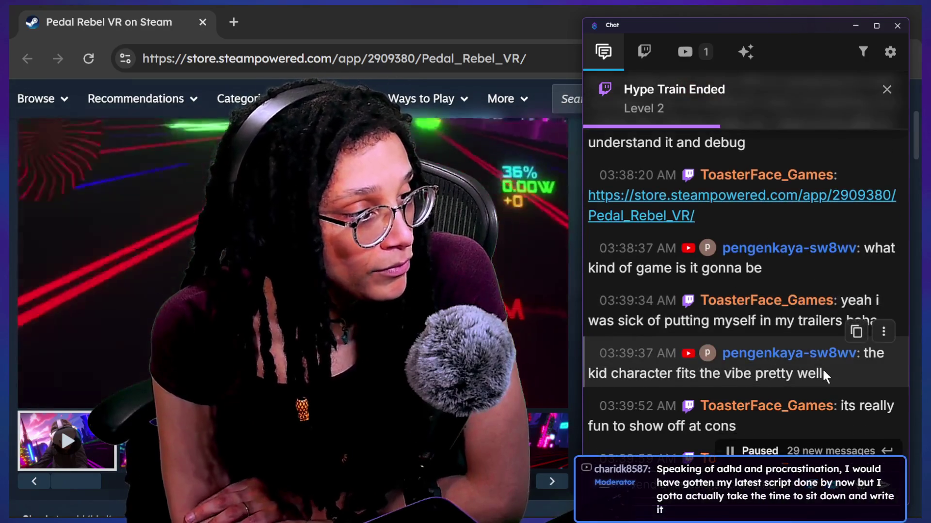
scroll(784, 247, down, 2)
scroll(783, 246, down, 1)
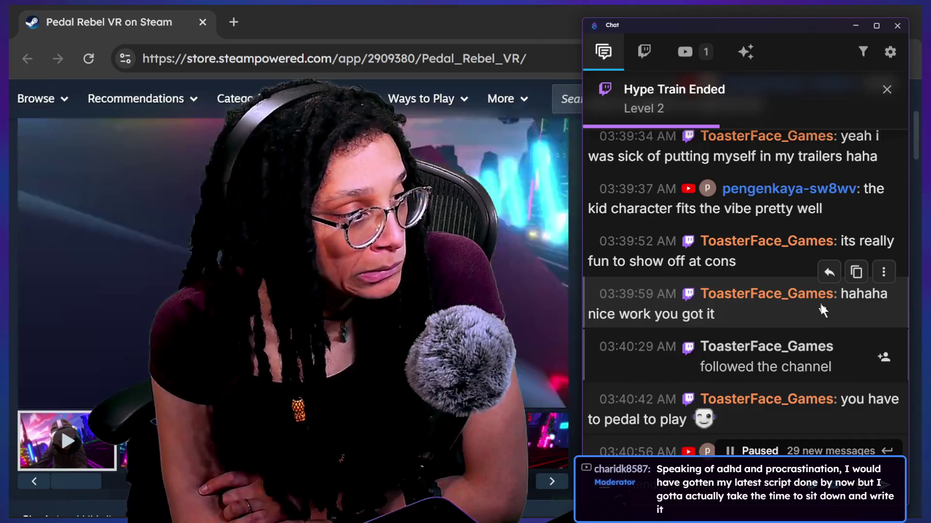
scroll(821, 304, down, 10)
scroll(821, 304, up, 5)
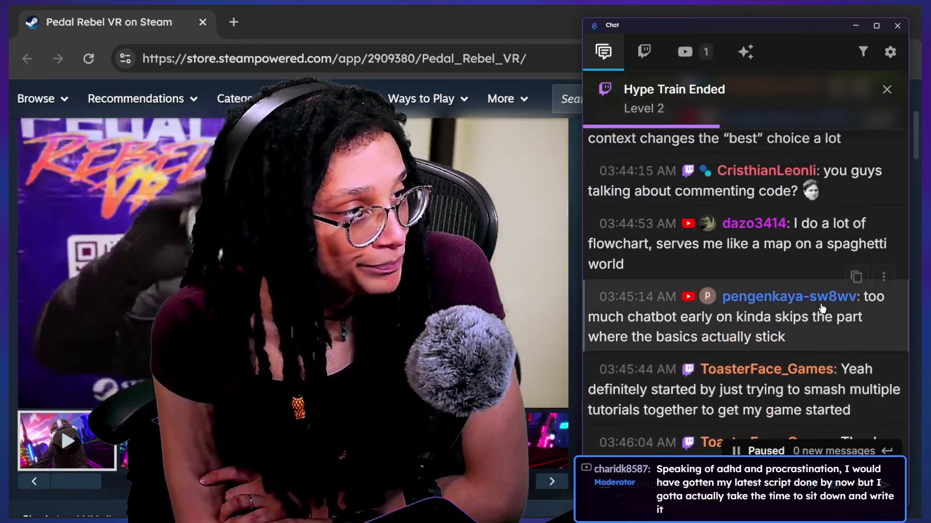
scroll(821, 307, up, 5)
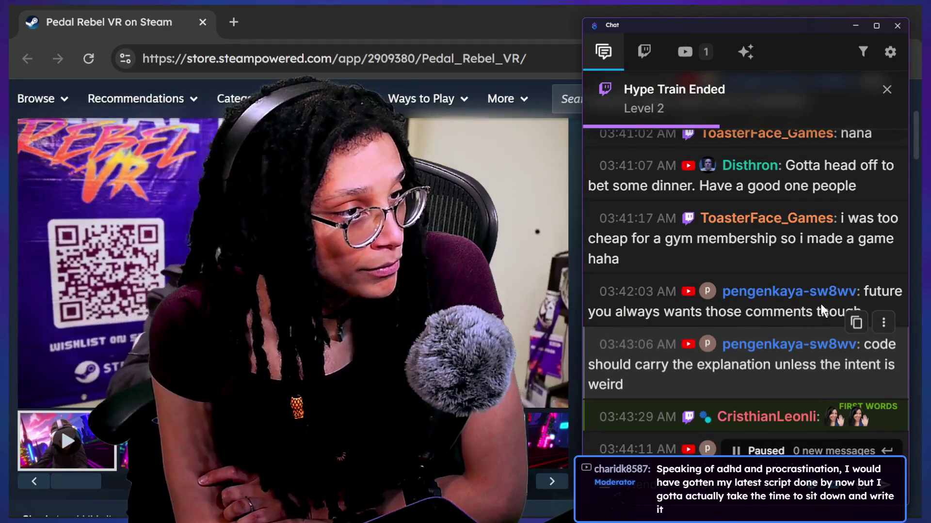
drag(681, 239, 722, 264)
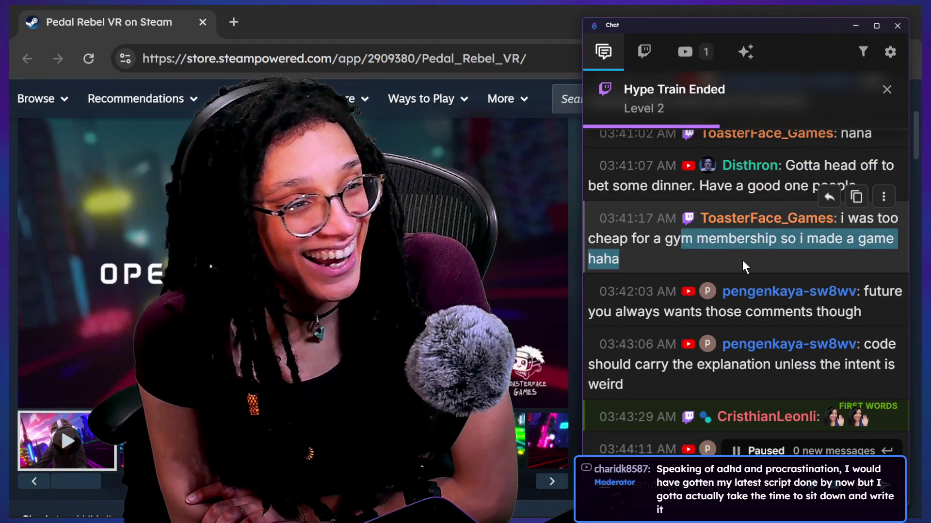
scroll(743, 261, up, 1)
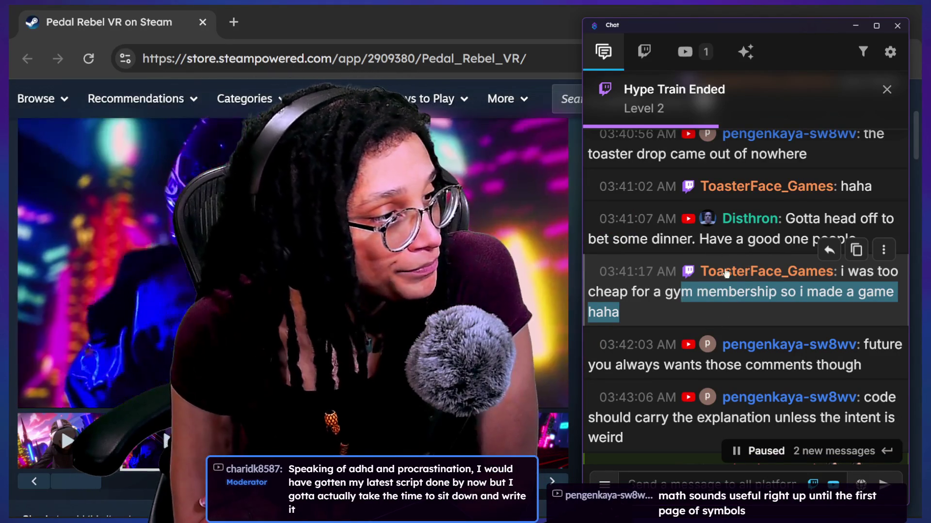
scroll(652, 177, up, 2)
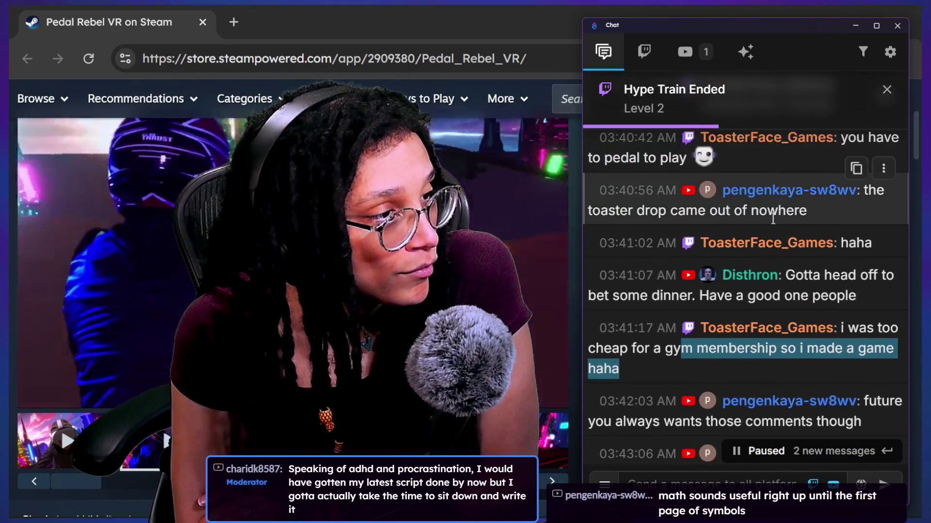
scroll(772, 216, up, 5)
scroll(773, 217, down, 4)
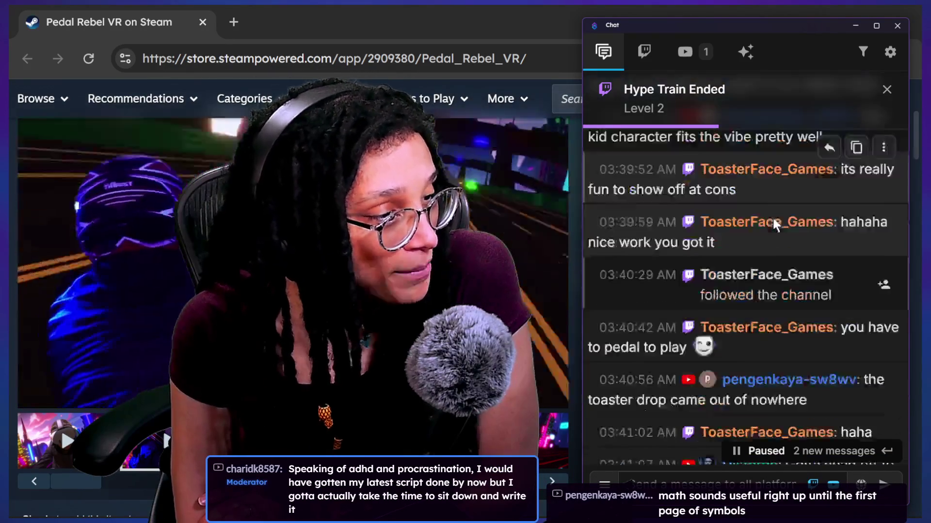
scroll(772, 216, down, 6)
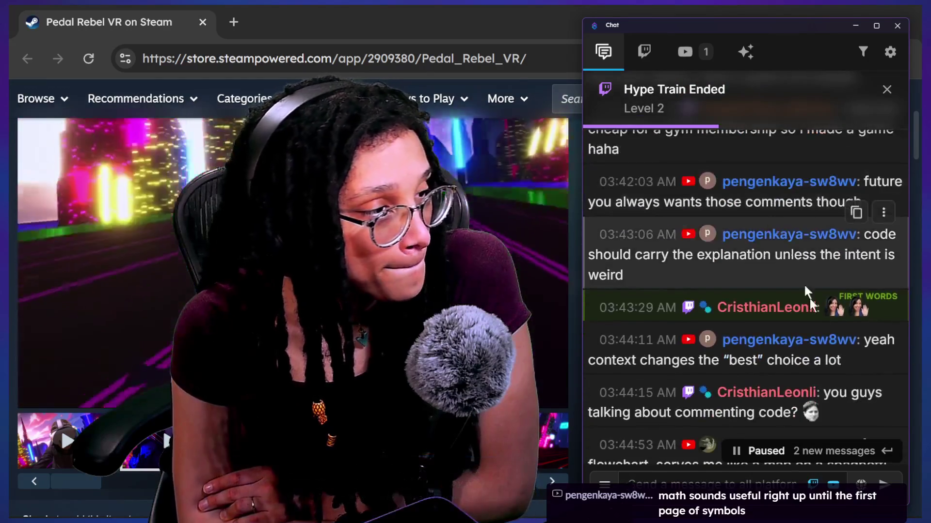
drag(685, 258, 727, 280)
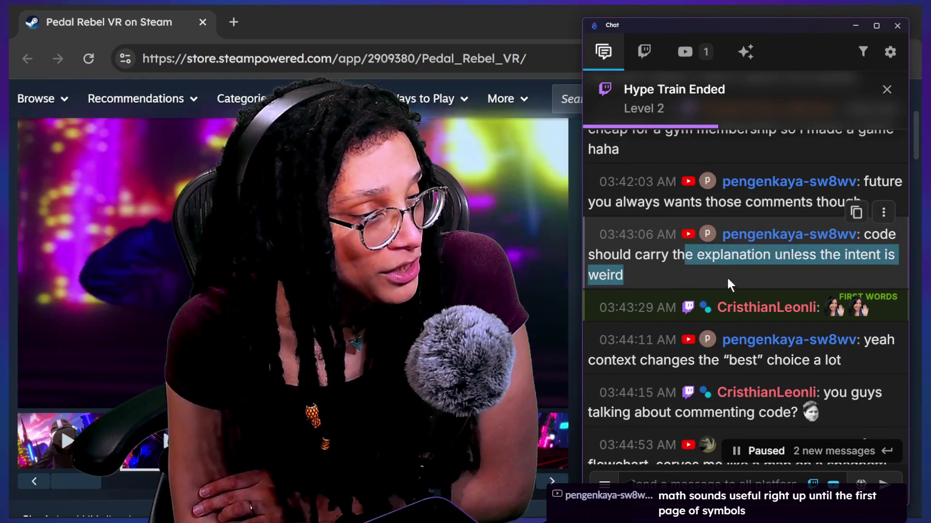
scroll(728, 271, down, 1)
scroll(728, 271, up, 1)
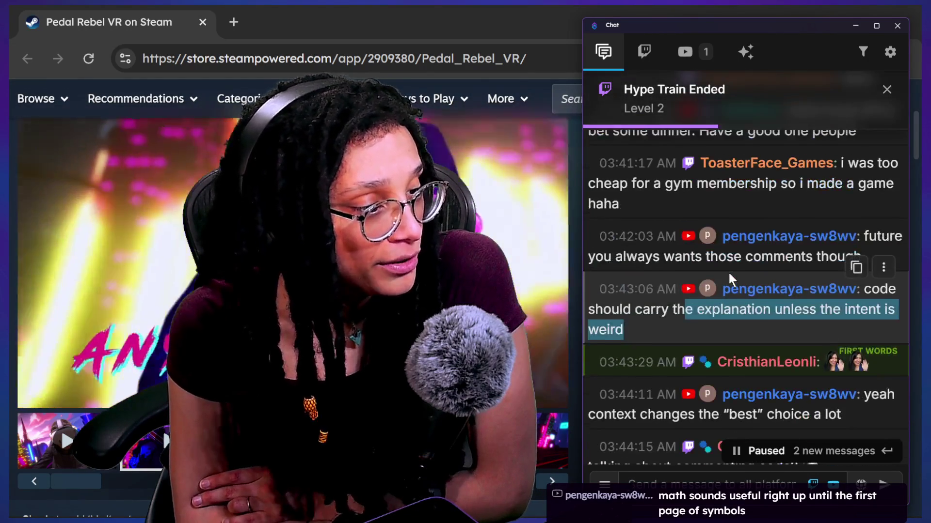
scroll(728, 271, down, 1)
scroll(729, 274, down, 1)
mouse_move(698, 277)
mouse_down()
mouse_move(751, 278)
mouse_move(682, 280)
mouse_up()
double_click(737, 276)
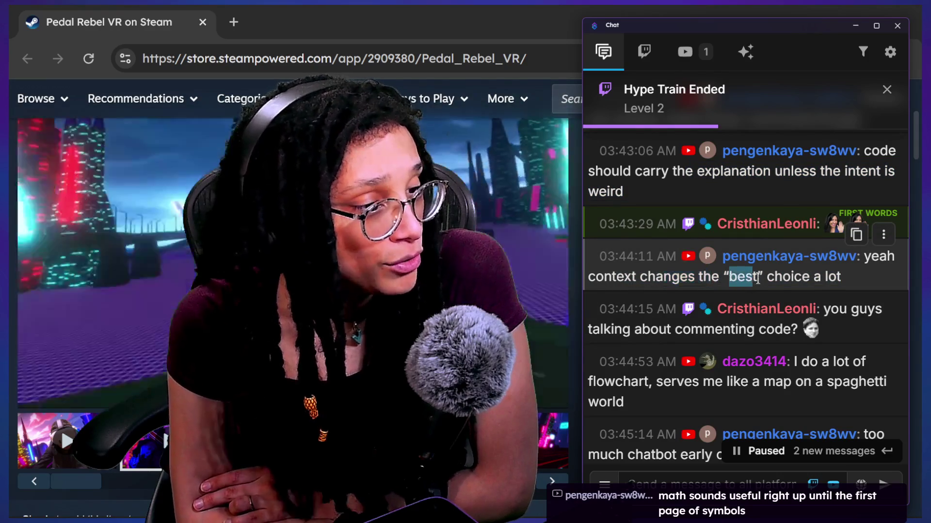
scroll(757, 283, down, 1)
scroll(659, 368, down, 2)
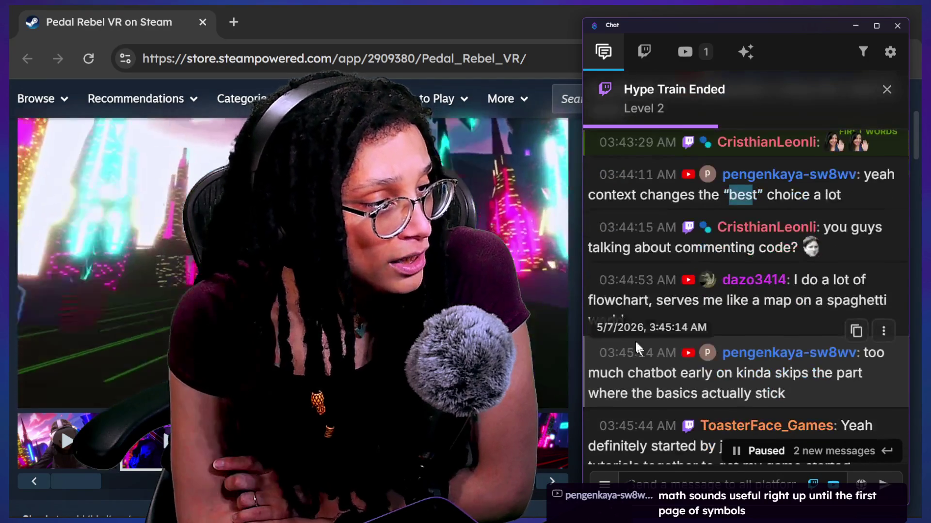
mouse_move(589, 300)
mouse_down()
mouse_move(649, 302)
mouse_move(665, 318)
mouse_up()
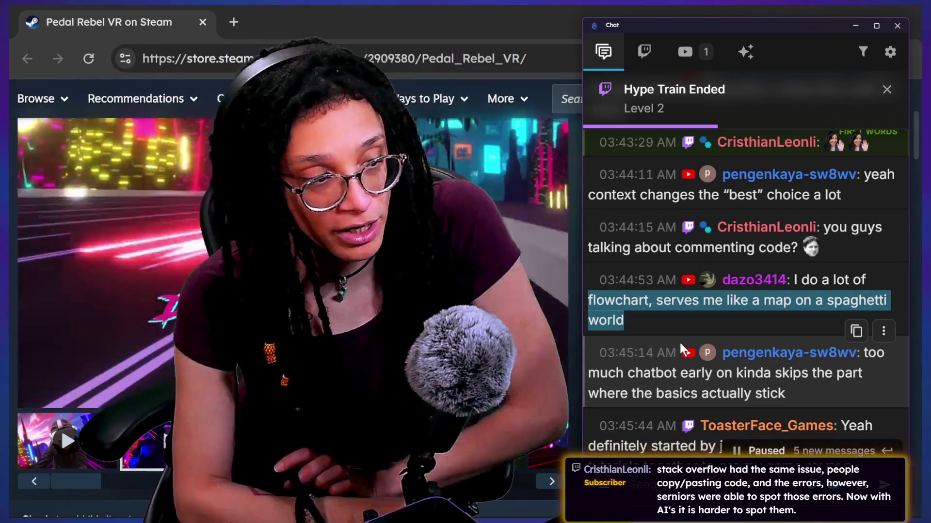
scroll(683, 355, down, 3)
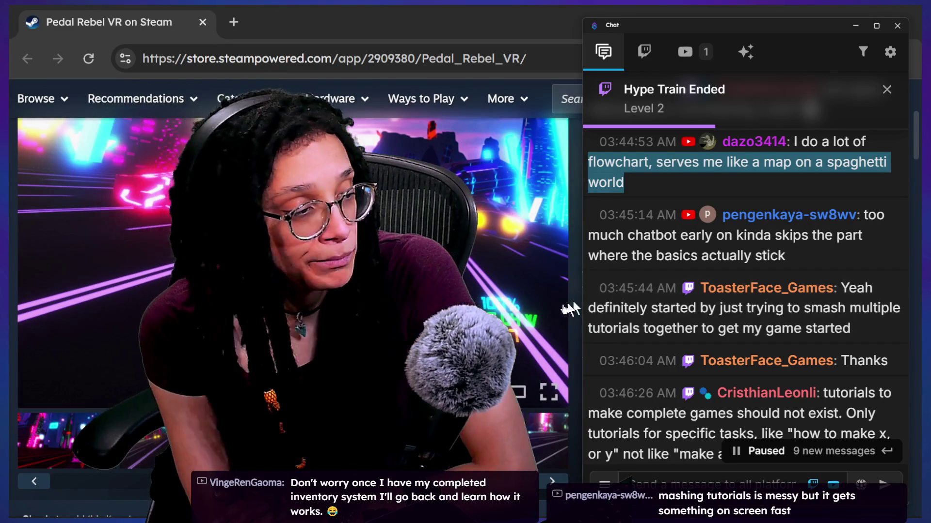
scroll(796, 398, down, 4)
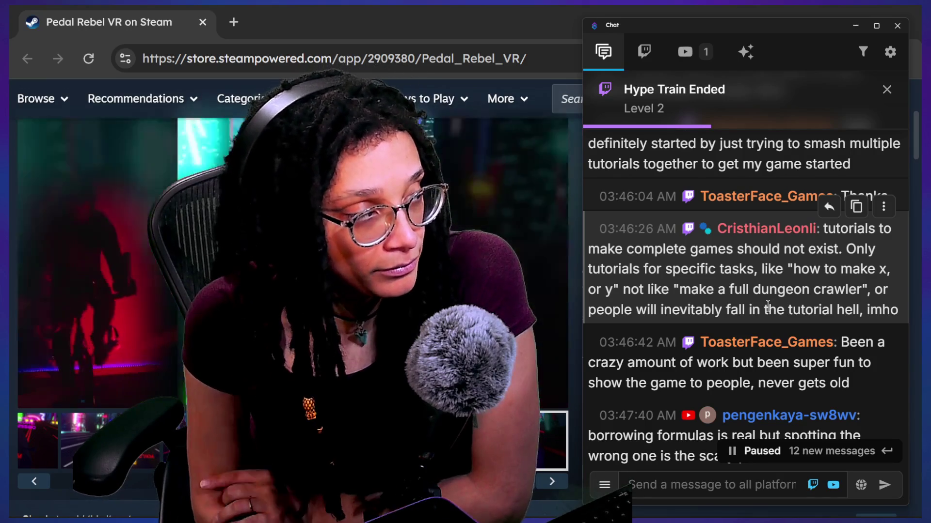
scroll(728, 305, down, 1)
mouse_move(698, 194)
mouse_down()
mouse_move(898, 266)
mouse_move(713, 328)
mouse_up()
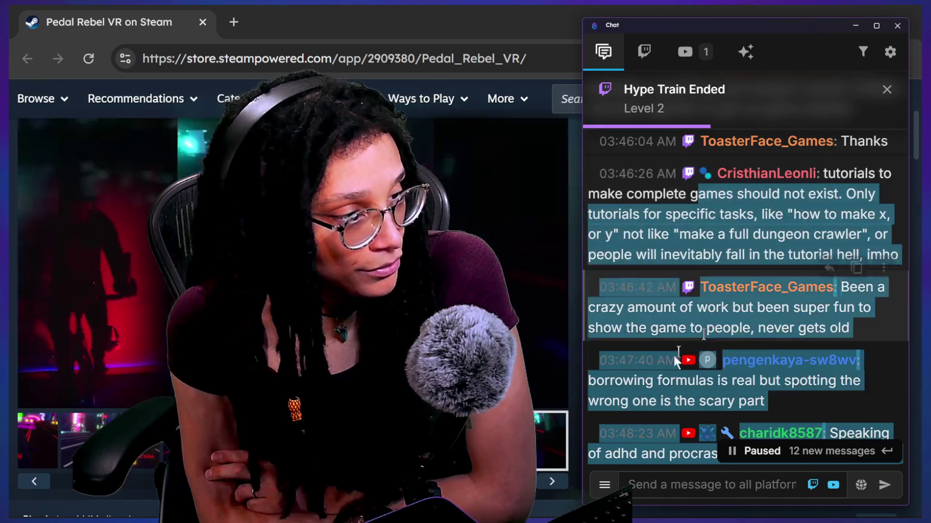
click(631, 308)
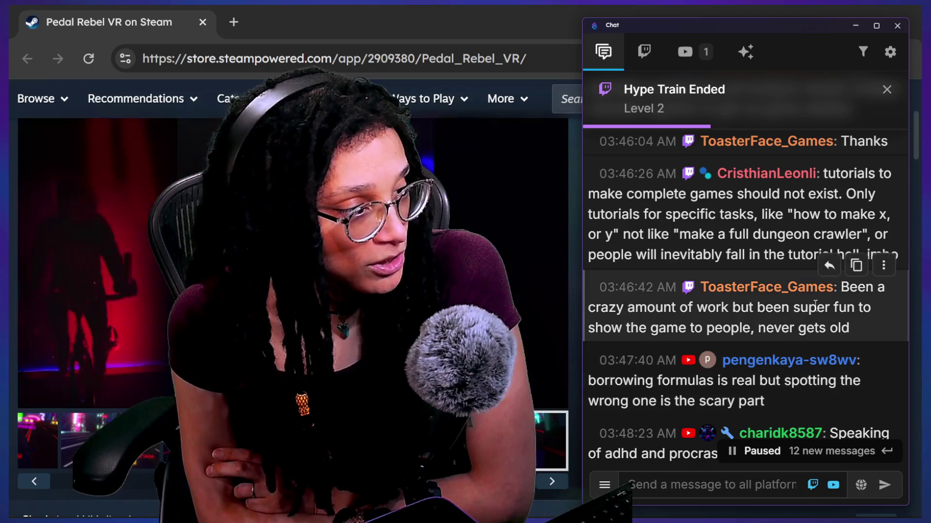
drag(635, 307, 688, 330)
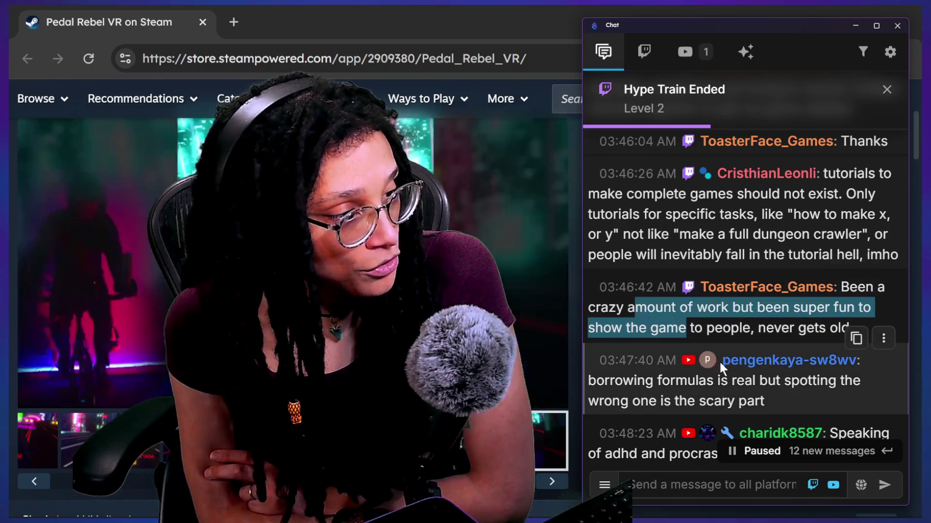
scroll(678, 384, down, 6)
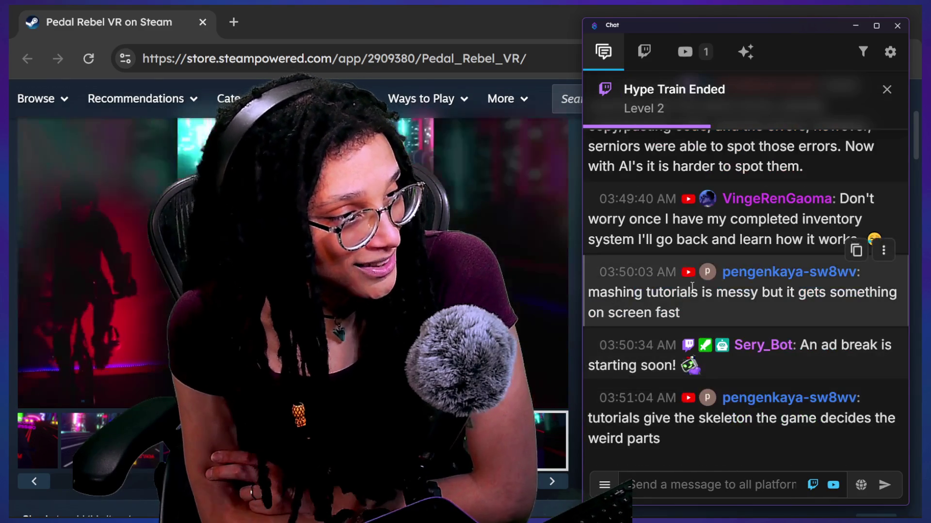
scroll(692, 288, up, 1)
scroll(692, 288, up, 6)
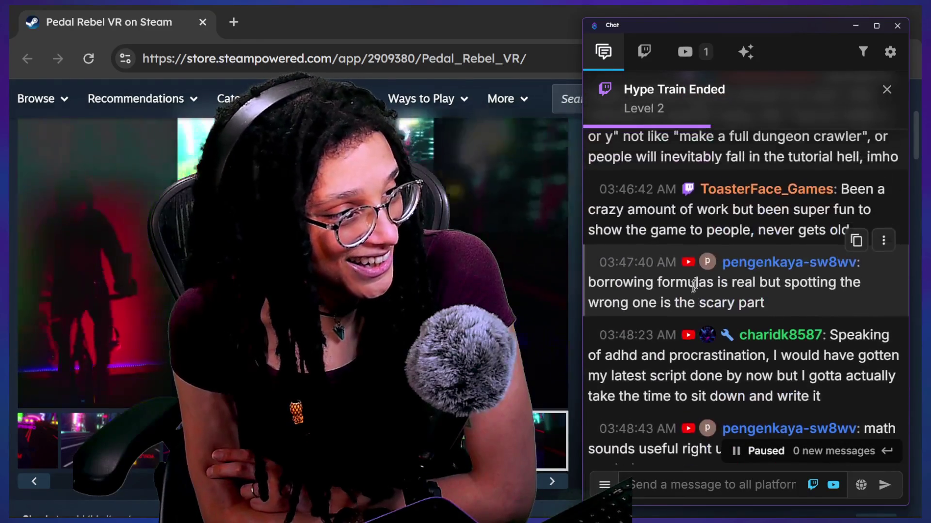
drag(636, 190, 790, 231)
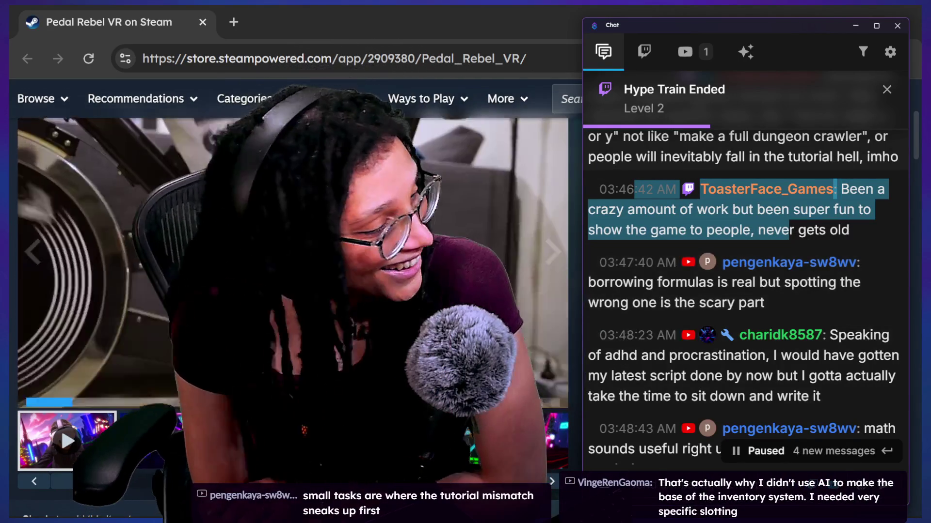
drag(588, 283, 838, 304)
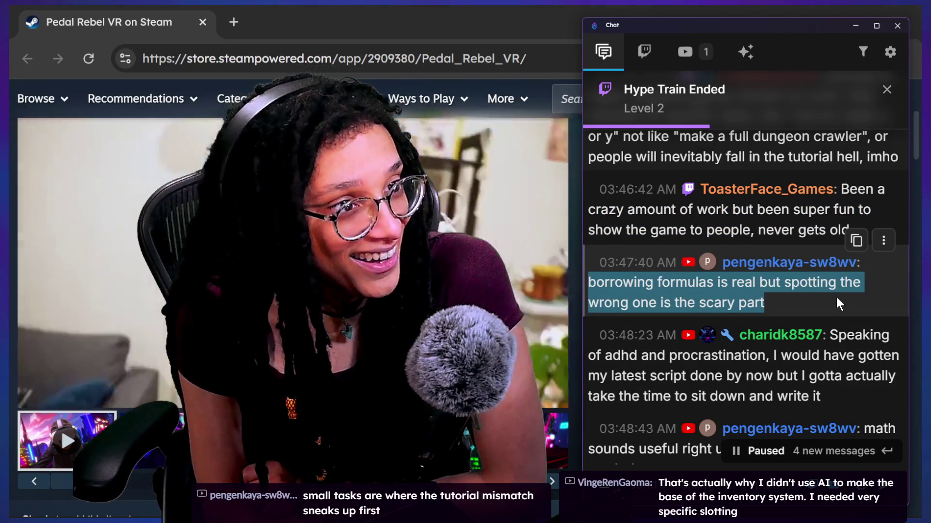
scroll(837, 299, down, 1)
mouse_move(628, 296)
mouse_down()
mouse_move(774, 300)
mouse_move(853, 345)
mouse_up()
click(781, 290)
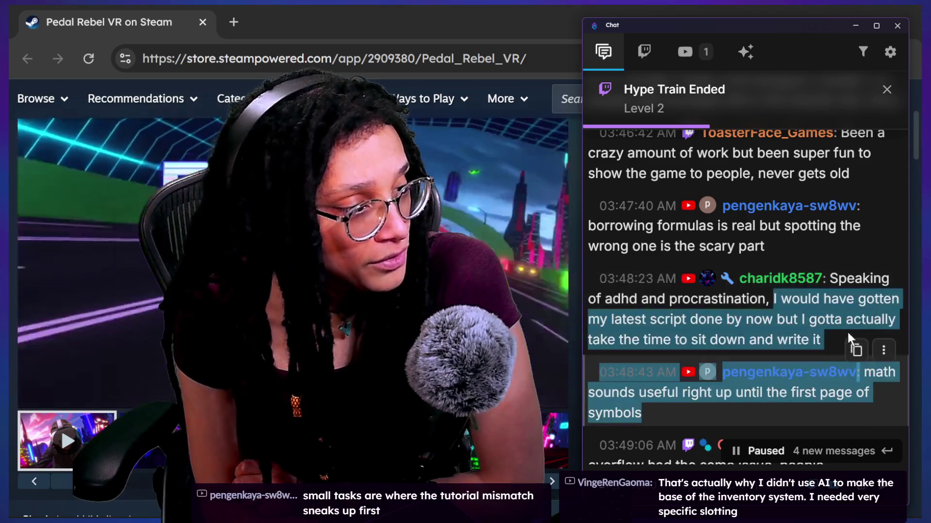
click(602, 341)
mouse_move(651, 339)
mouse_down()
mouse_move(736, 339)
mouse_move(823, 324)
mouse_move(822, 333)
mouse_up()
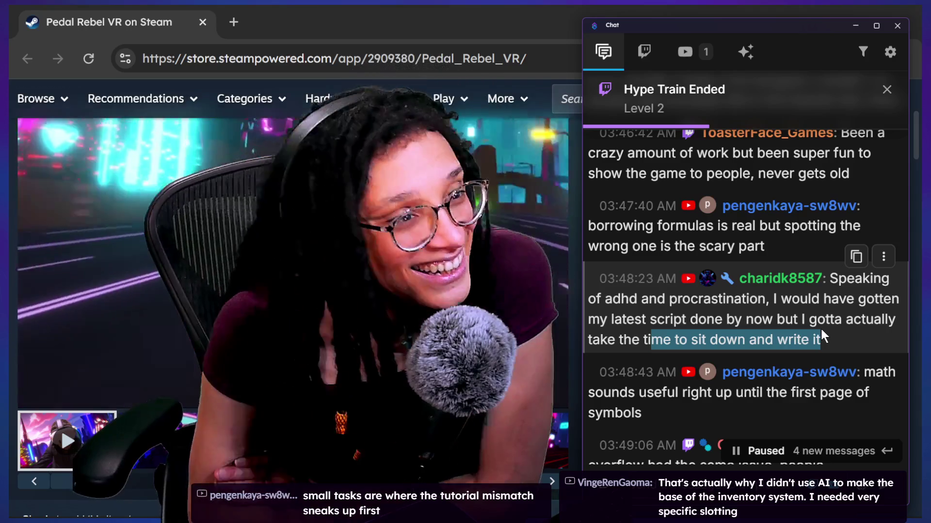
scroll(820, 335, down, 2)
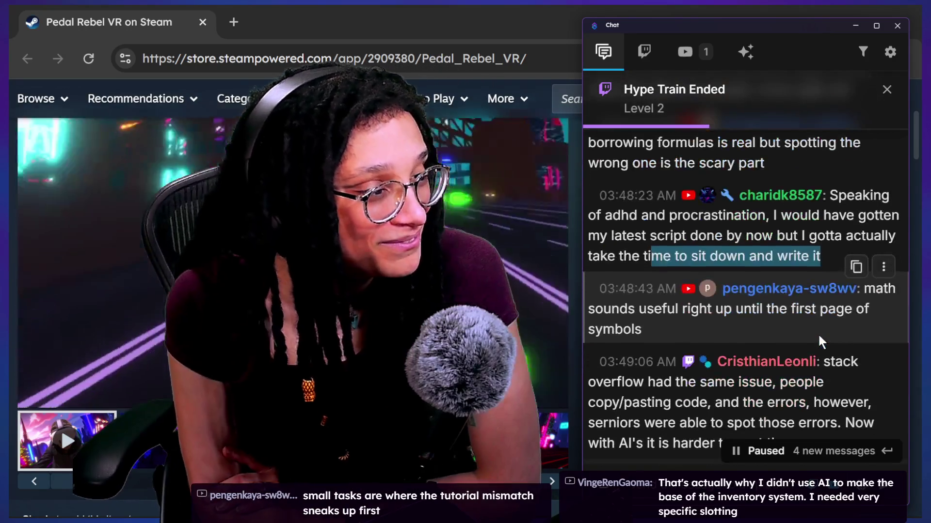
drag(628, 311, 687, 333)
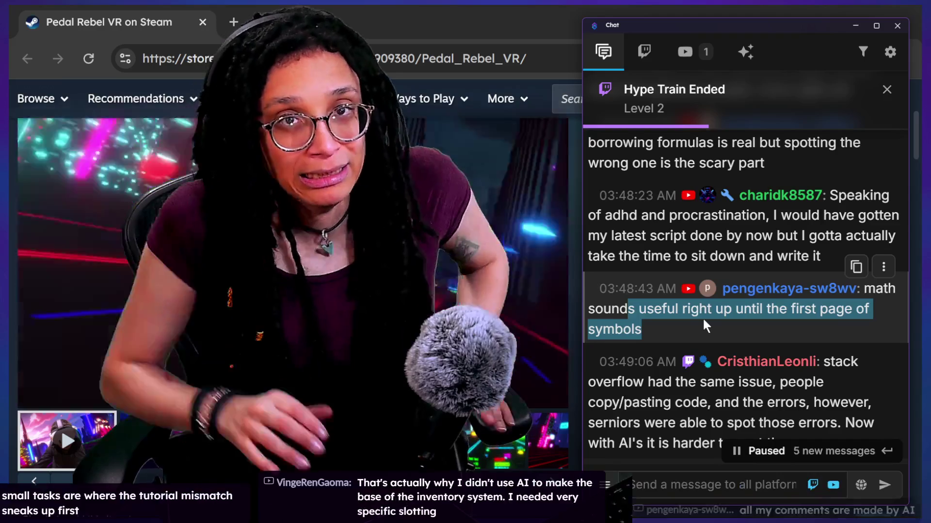
scroll(795, 262, down, 2)
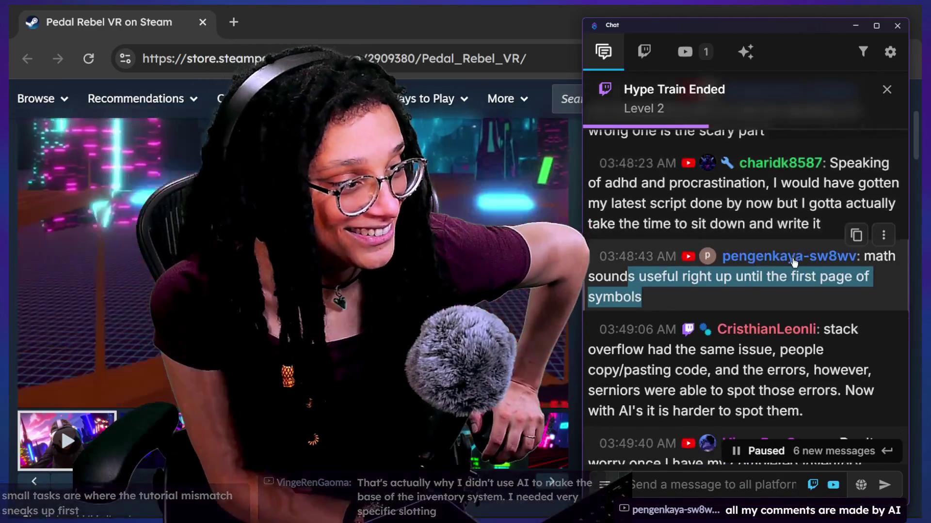
mouse_move(617, 310)
mouse_down()
mouse_move(736, 299)
mouse_move(712, 320)
mouse_move(730, 319)
mouse_up()
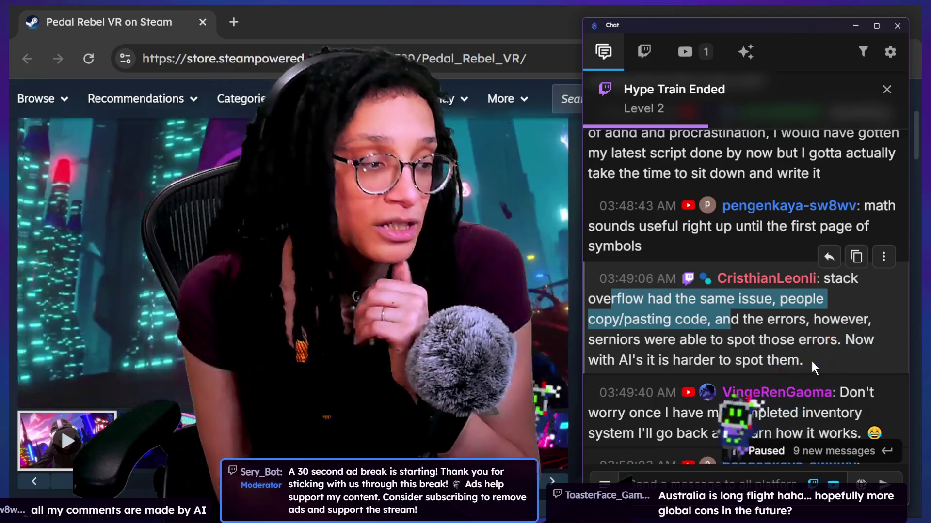
drag(601, 361, 811, 354)
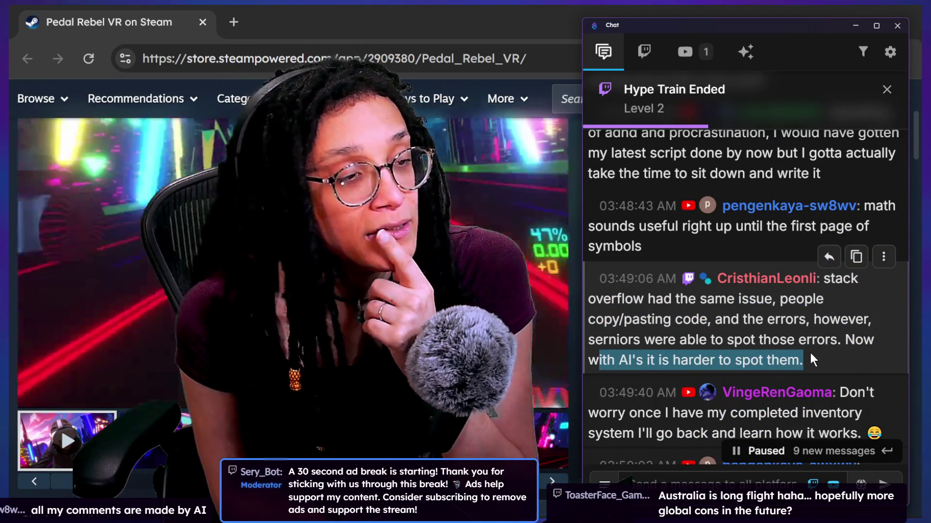
scroll(810, 360, down, 1)
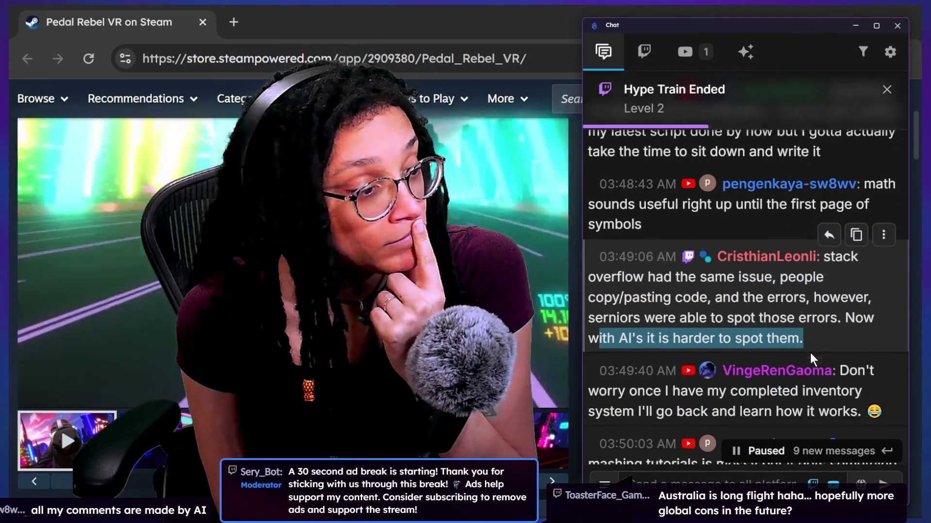
drag(657, 381, 767, 360)
click(758, 368)
scroll(760, 367, down, 2)
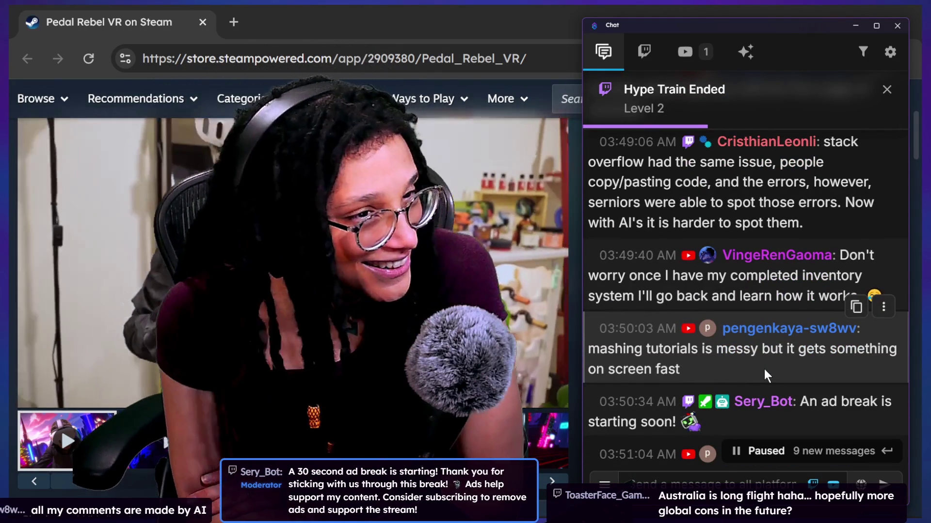
scroll(764, 369, down, 3)
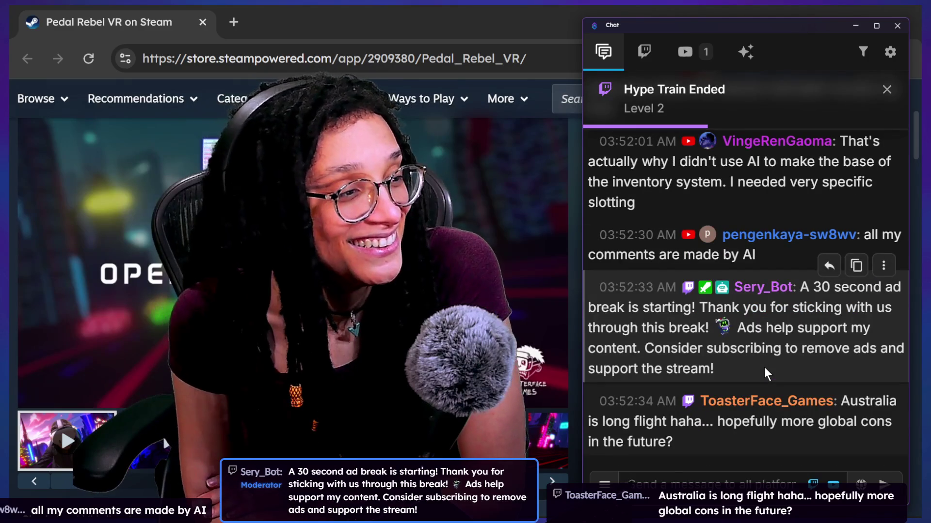
scroll(813, 349, up, 3)
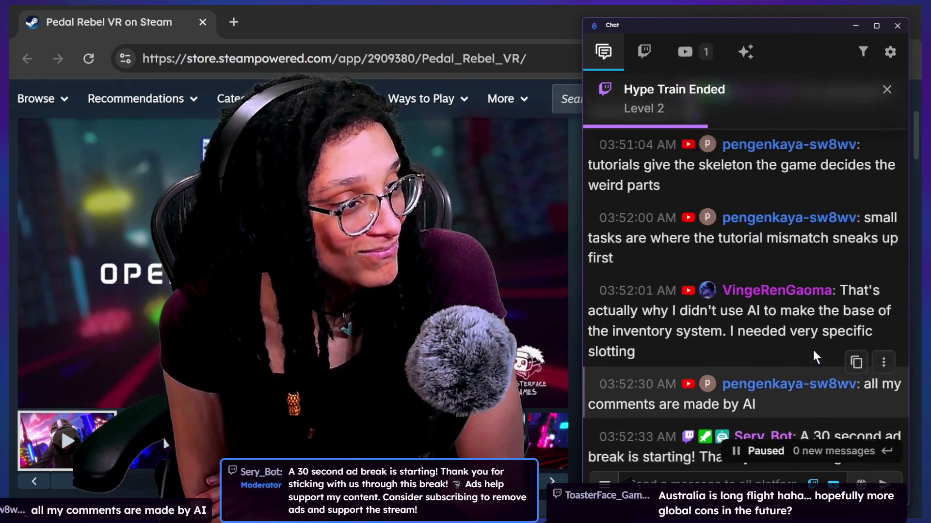
scroll(813, 351, up, 1)
scroll(812, 350, up, 5)
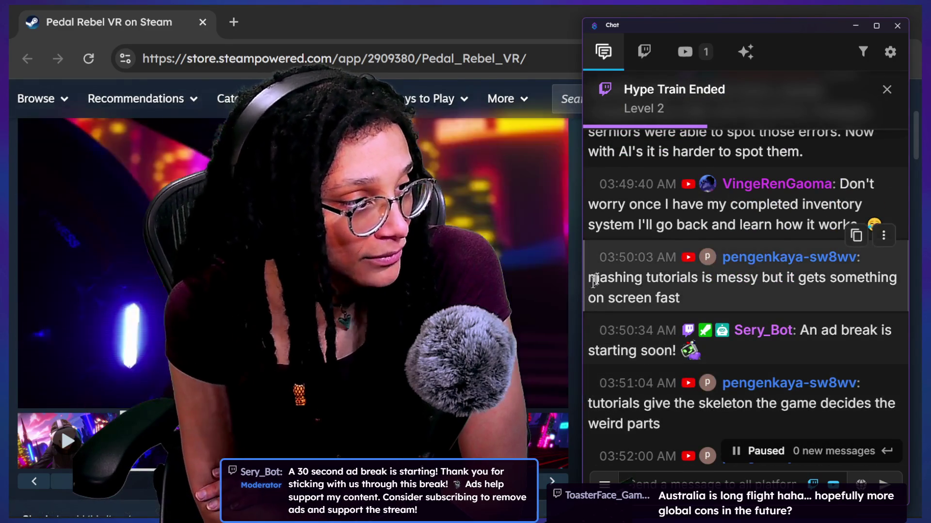
drag(725, 289, 739, 295)
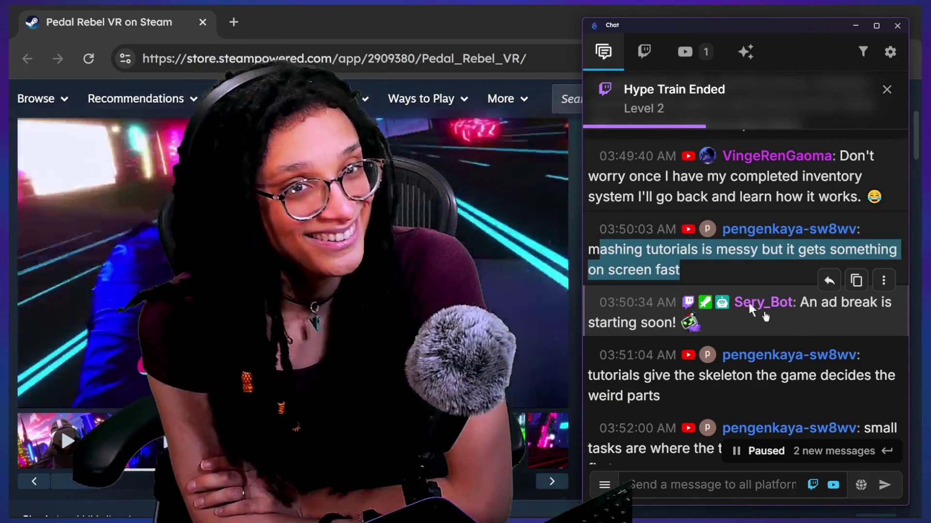
- Scroll down, highlighting the tutorials-give-the-skeleton and tutorial-mismatch chat messages while reading
scroll(846, 275, down, 2)
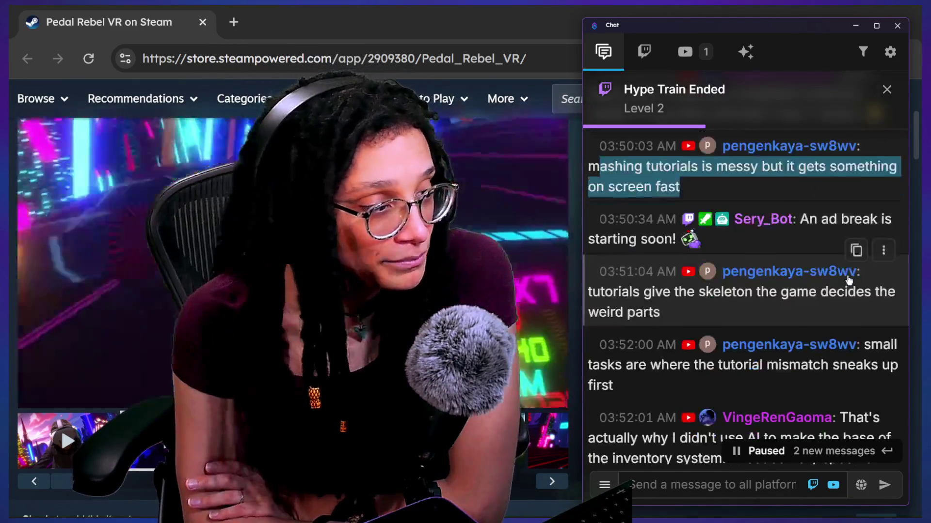
drag(619, 289, 699, 298)
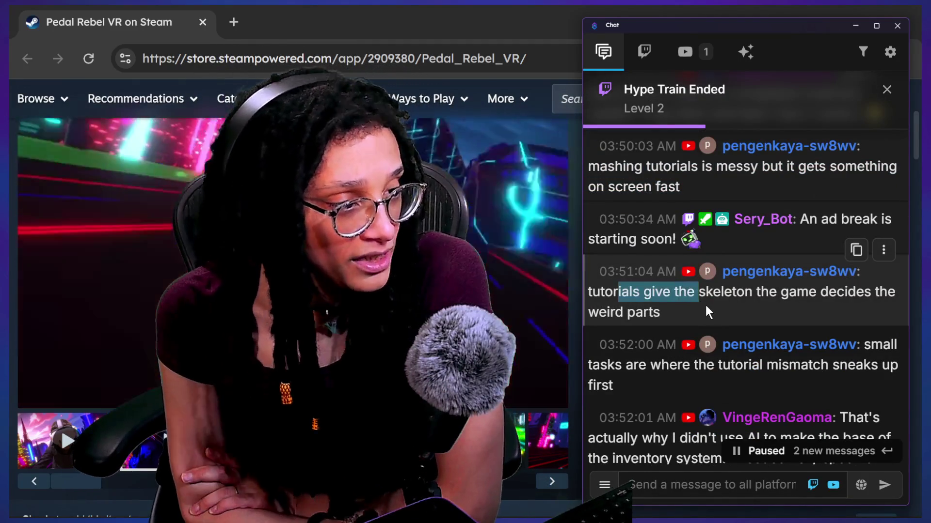
click(704, 304)
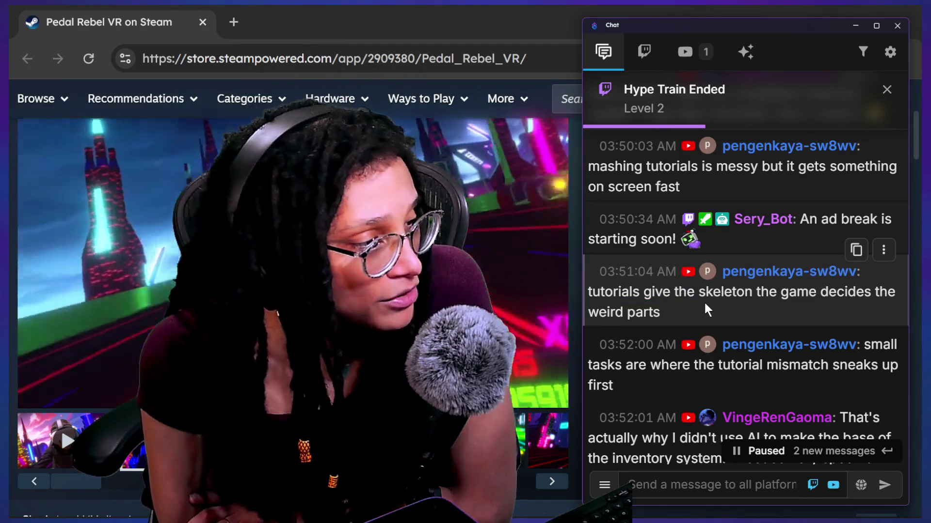
scroll(705, 305, down, 1)
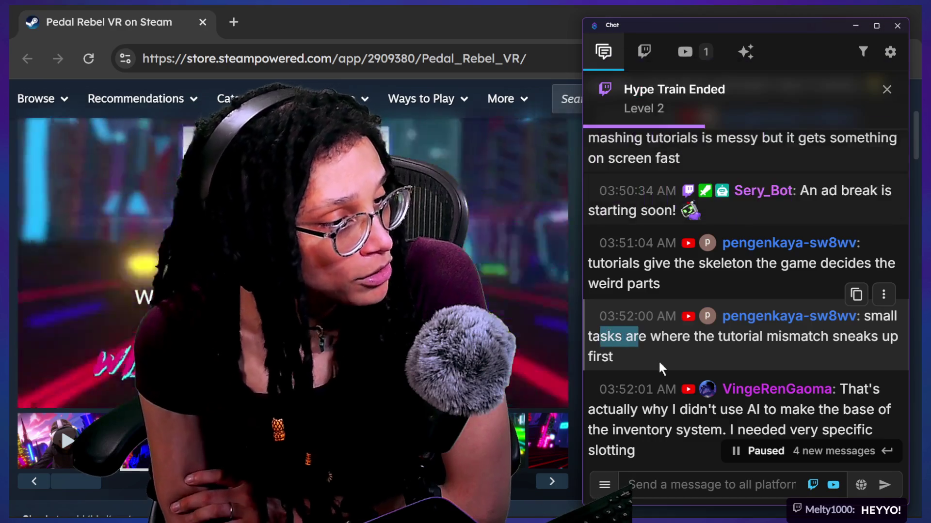
drag(628, 339, 647, 359)
scroll(647, 359, down, 1)
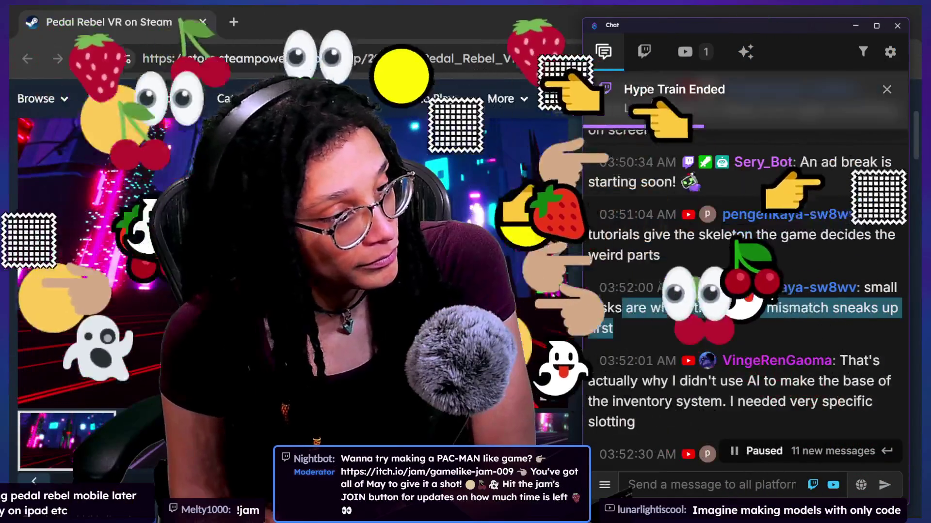
- Scroll the chat down to the 03:53 messages about the ad break and inventory checkpoint
scroll(742, 161, down, 3)
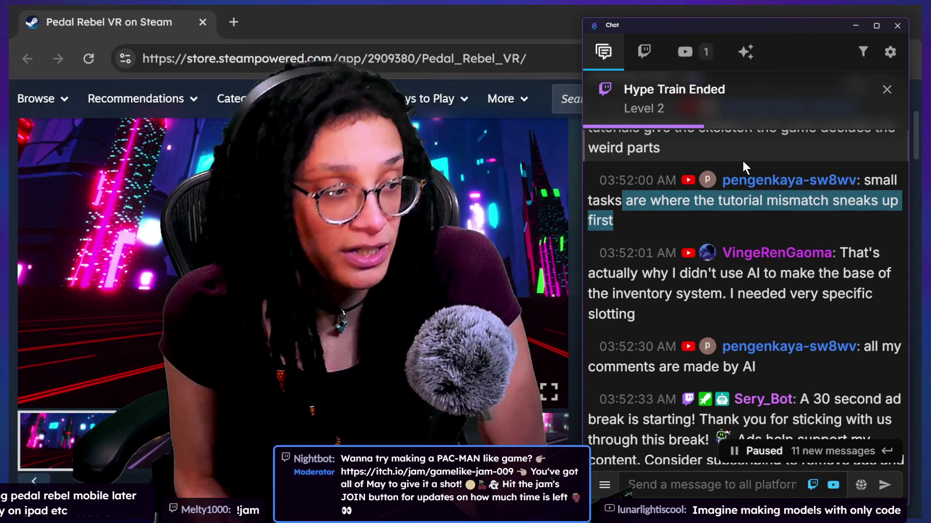
scroll(742, 161, down, 5)
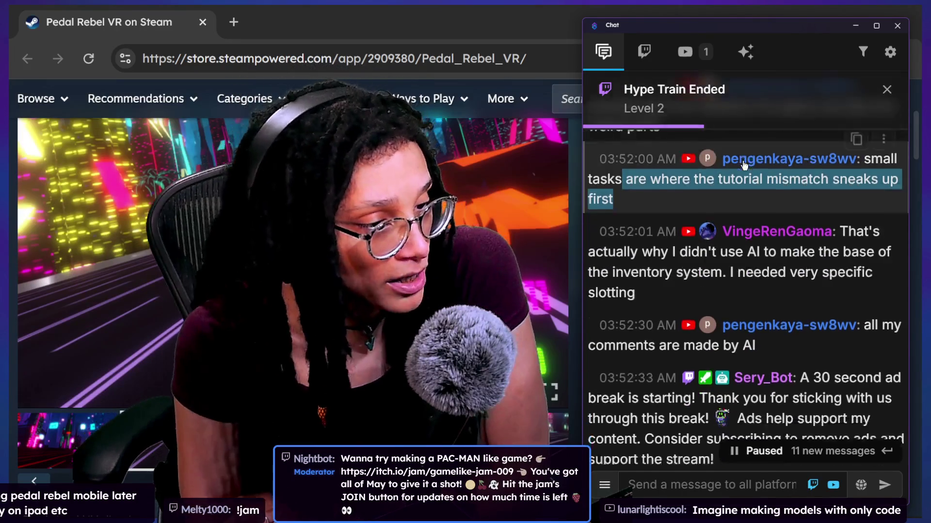
scroll(743, 167, up, 9)
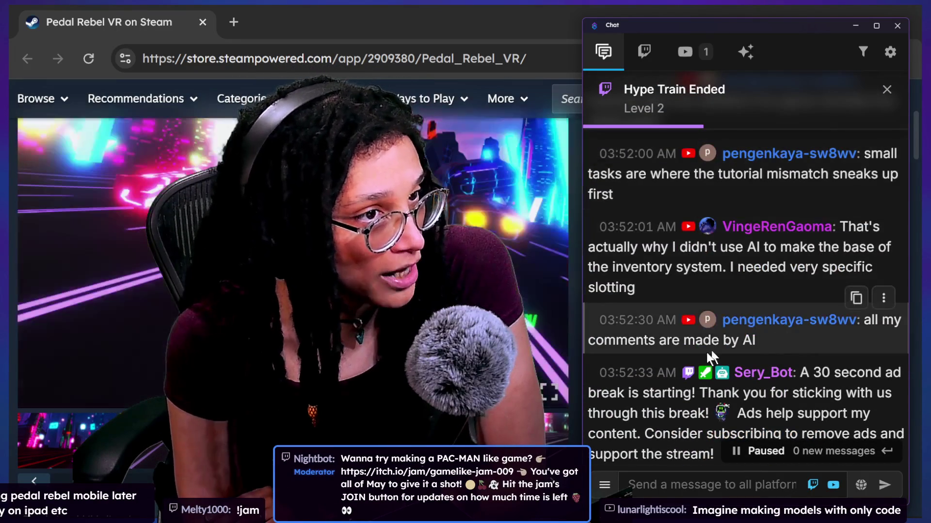
scroll(627, 422, down, 1)
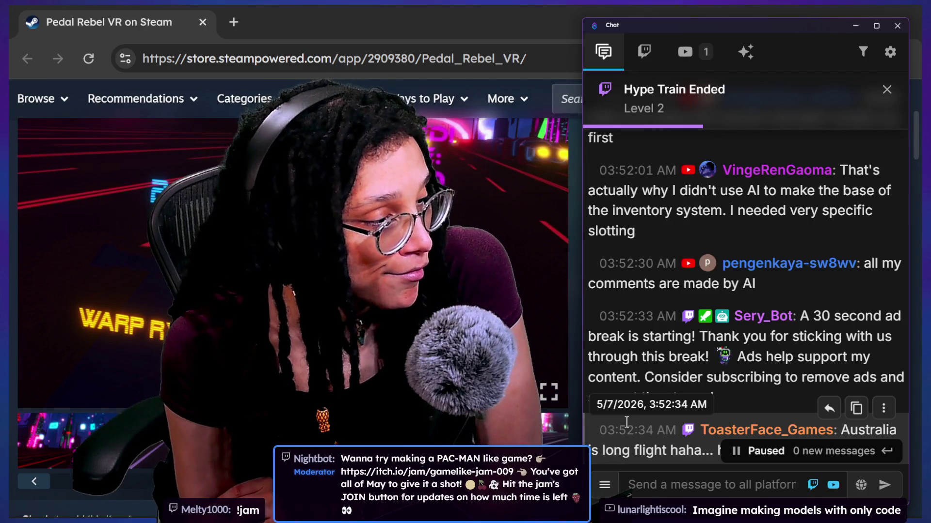
scroll(644, 345, down, 2)
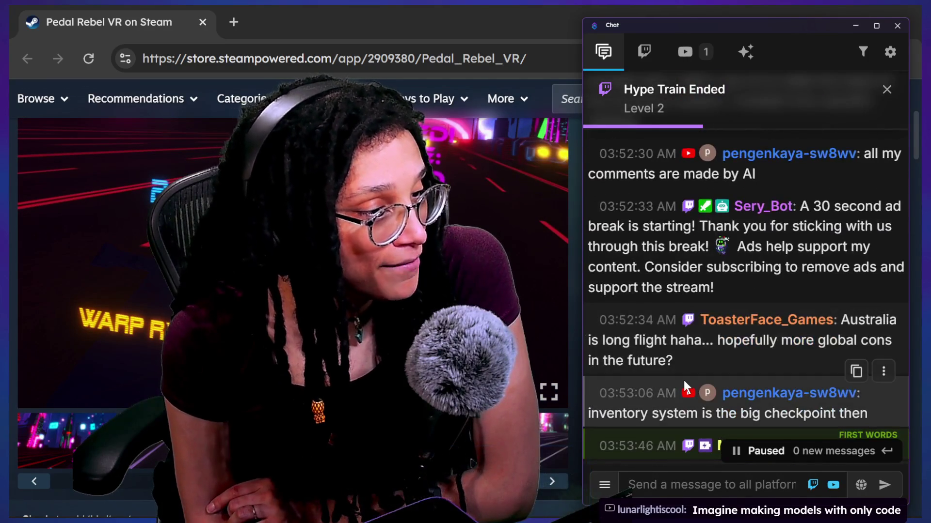
scroll(683, 380, down, 1)
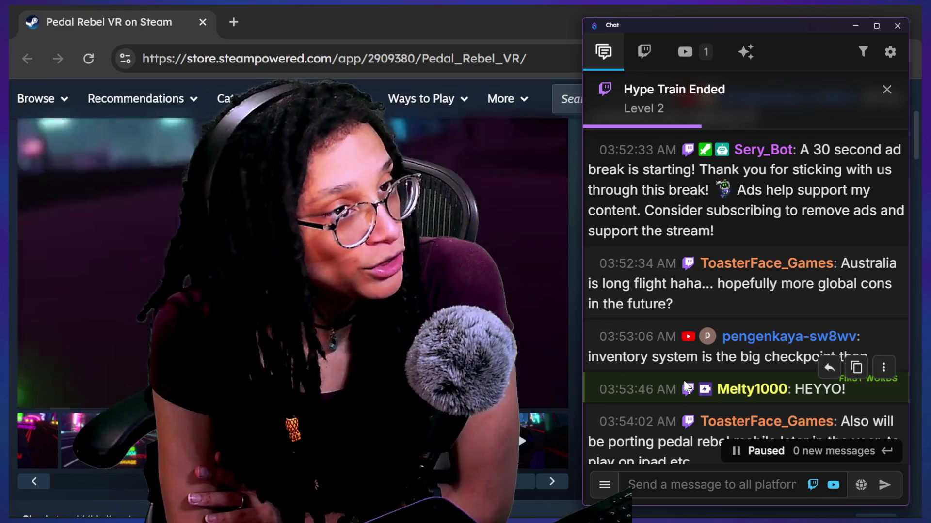
- Scroll back and forth through the chat and highlight the inventory checkpoint message
scroll(737, 398, down, 2)
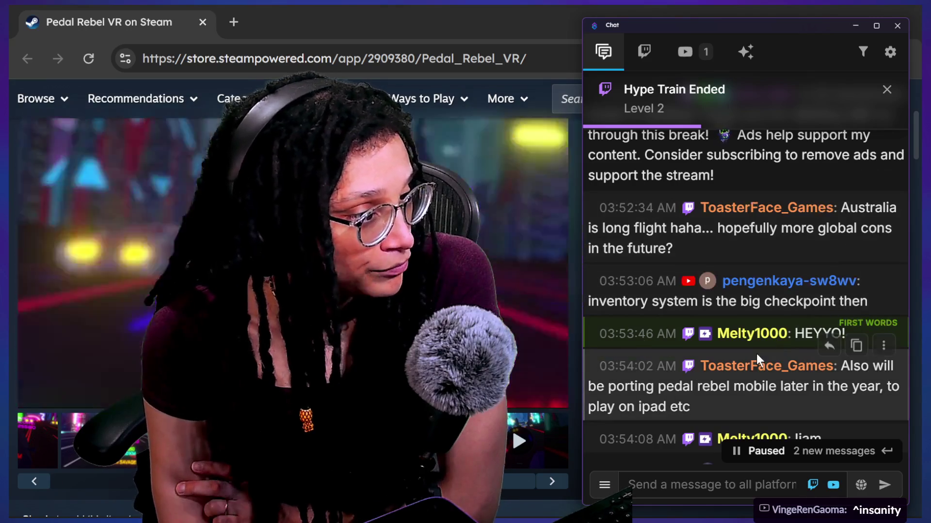
scroll(756, 354, down, 5)
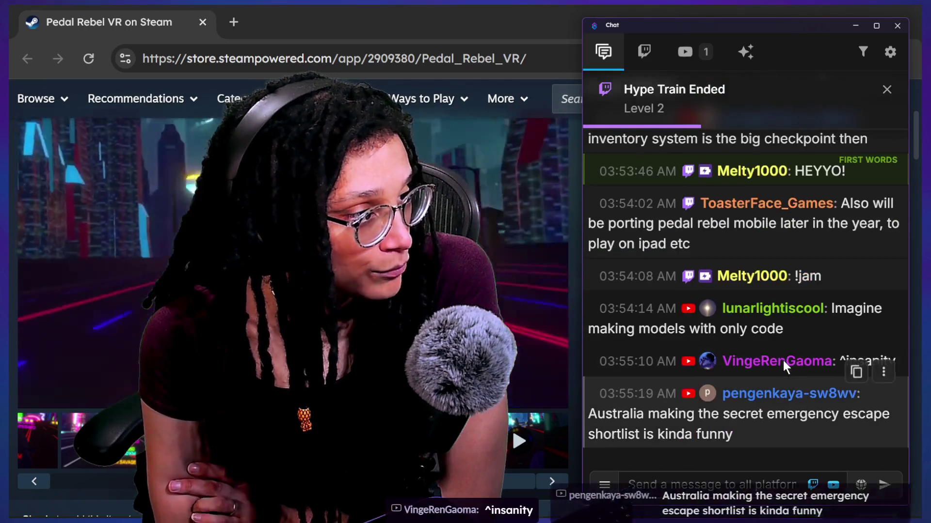
scroll(783, 361, up, 4)
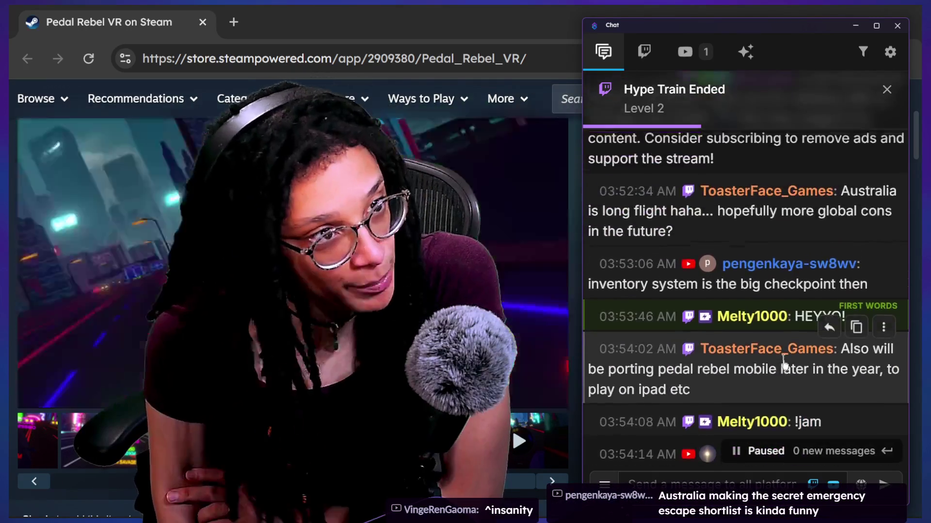
scroll(783, 367, up, 2)
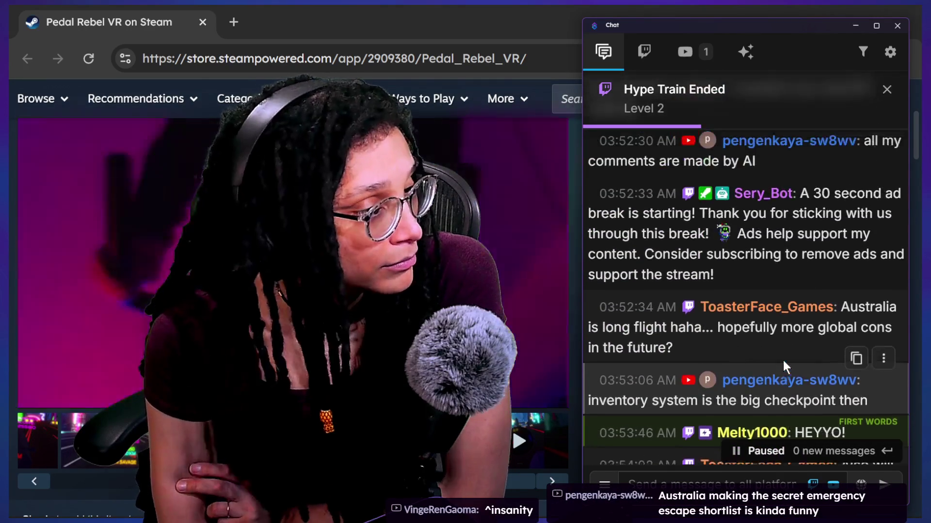
scroll(783, 360, down, 2)
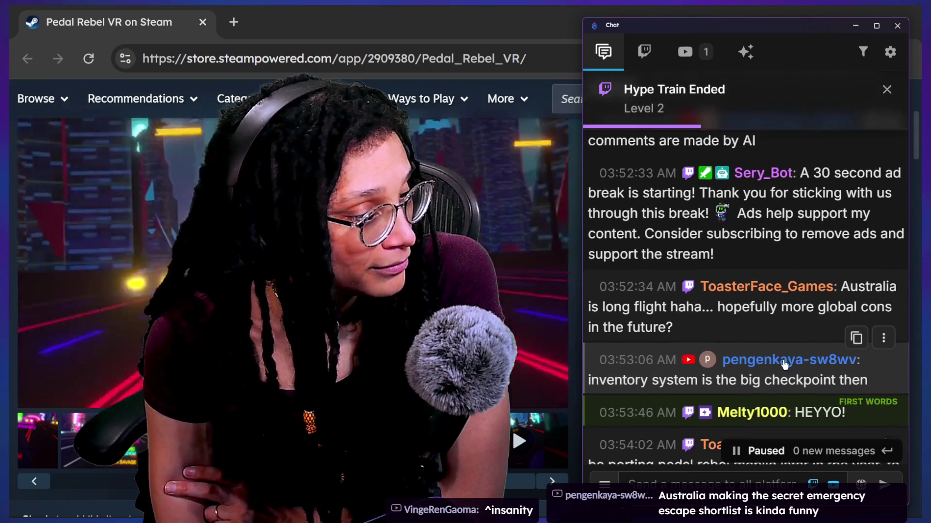
scroll(789, 374, down, 1)
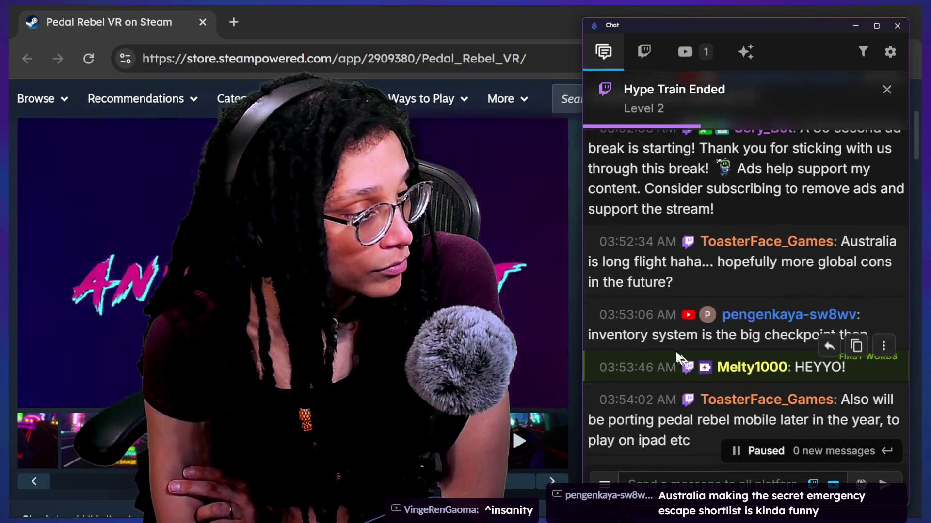
drag(674, 335, 809, 335)
- Highlight the Pedal Rebel mobile porting message and scroll down to the newest message
scroll(767, 342, down, 2)
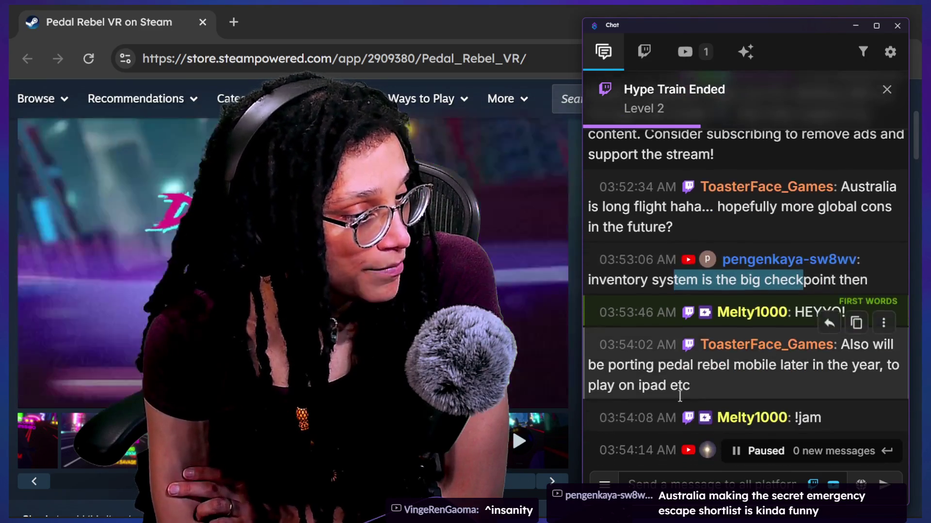
click(641, 368)
drag(662, 373, 751, 397)
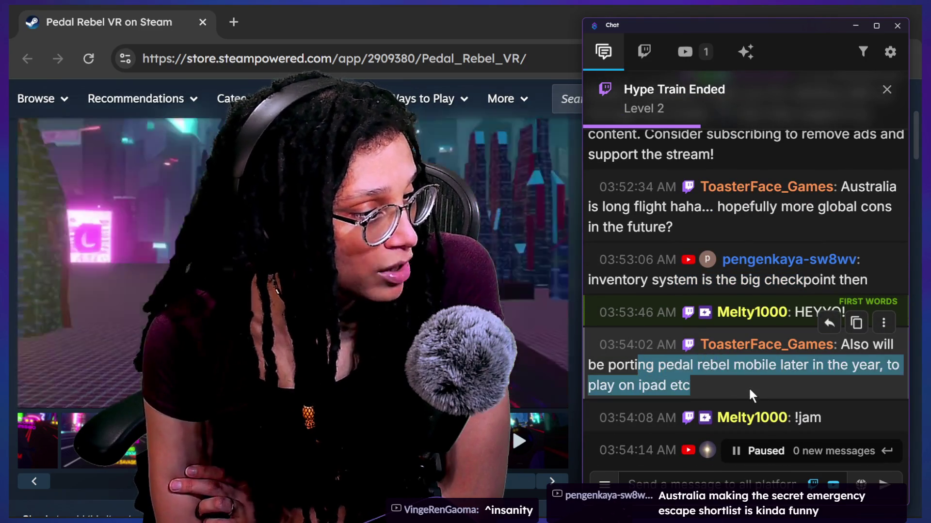
scroll(748, 387, down, 2)
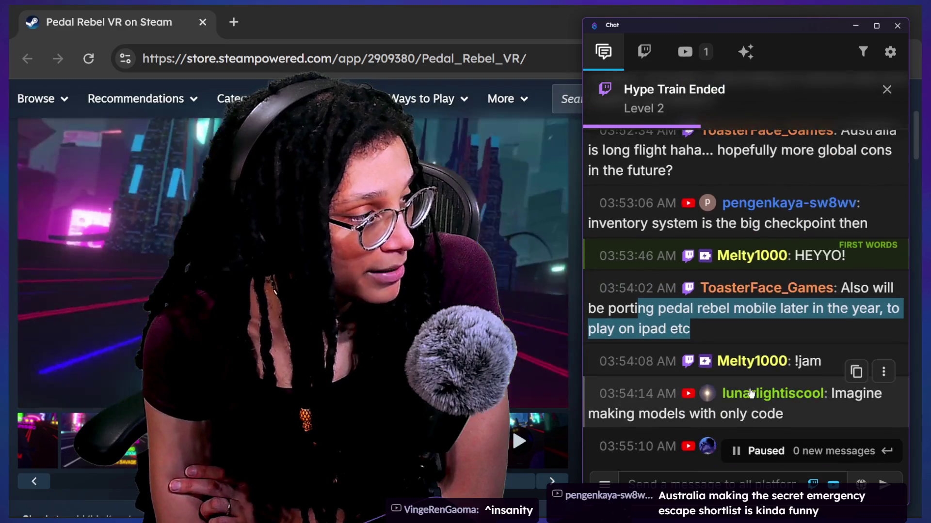
scroll(750, 393, down, 3)
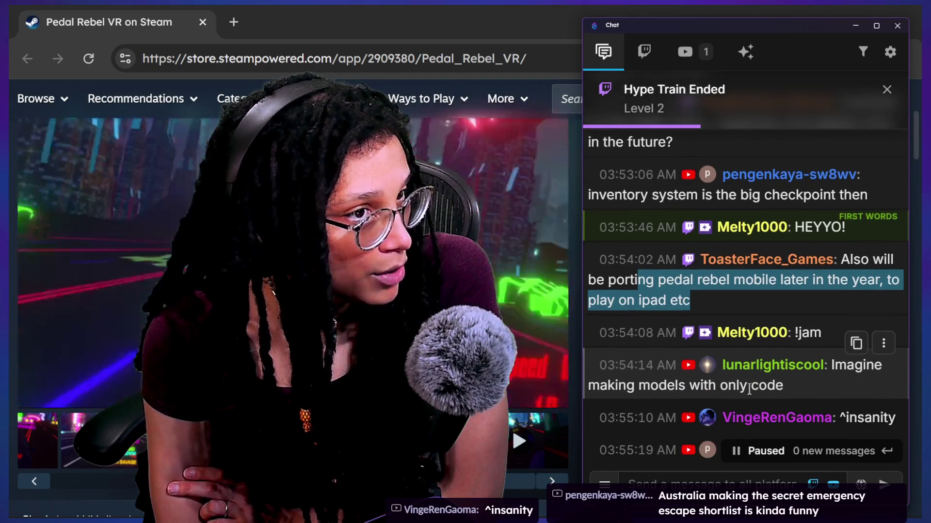